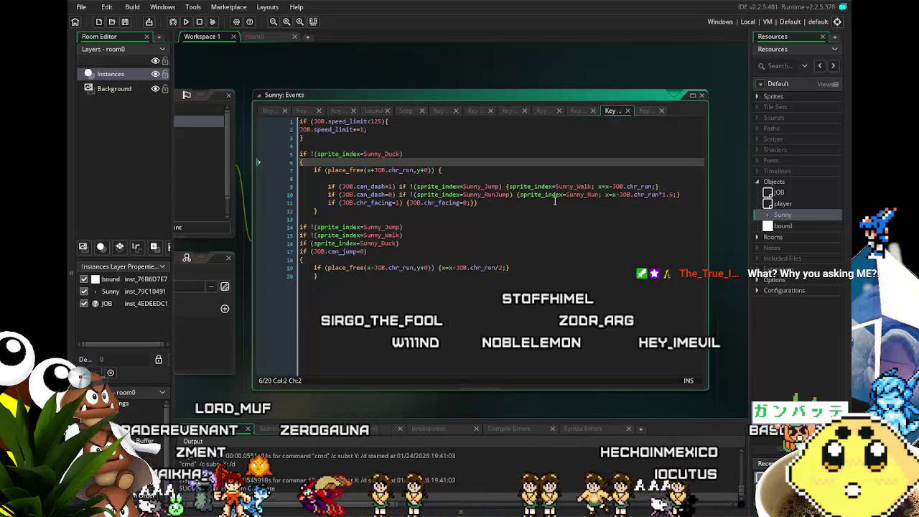
Add a semicolon before the closing brace on line 19 of Sunny's Key Down code.
click(479, 278)
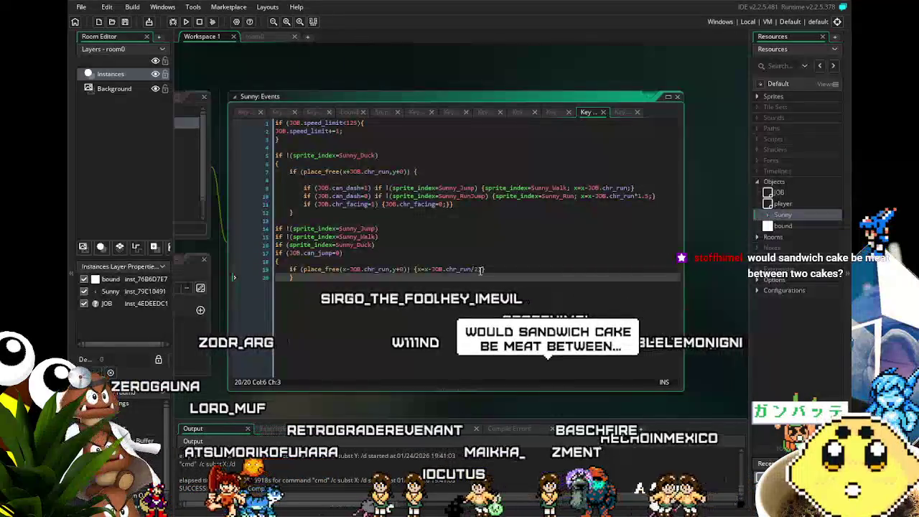
click(480, 270)
text(;)
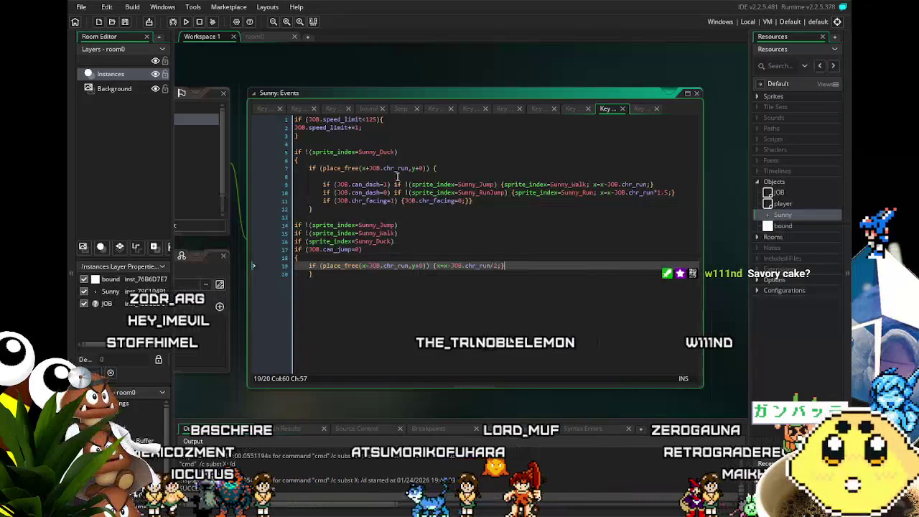
drag(331, 296, 422, 259)
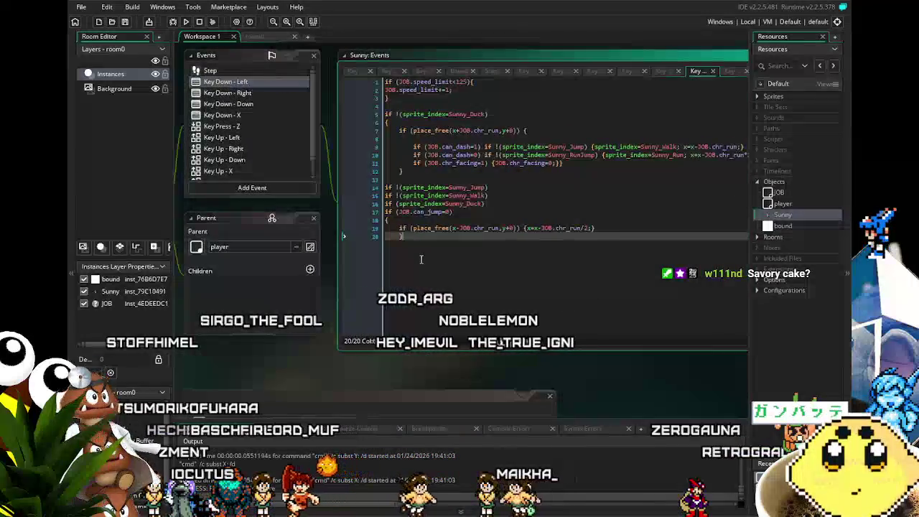
Open Sunny's Key Press - Z event from the Events list and centre its code window.
scroll(248, 128, down, 2)
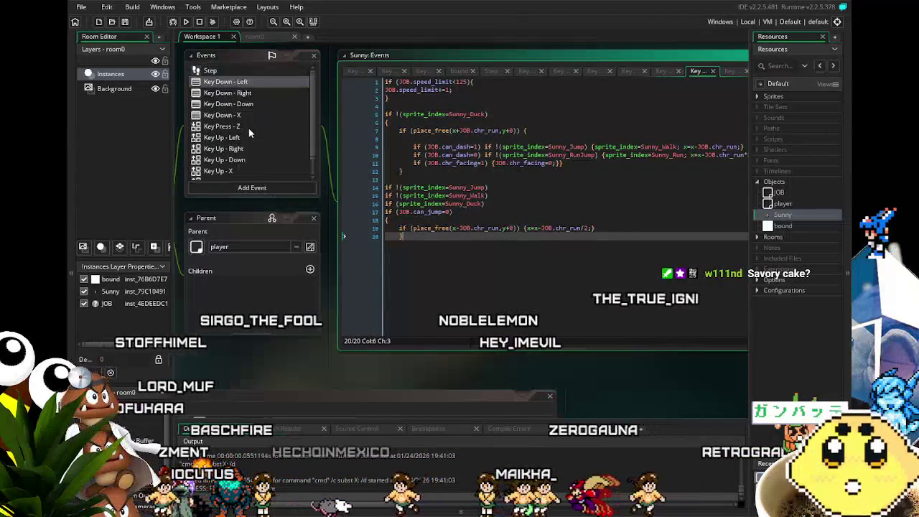
click(245, 162)
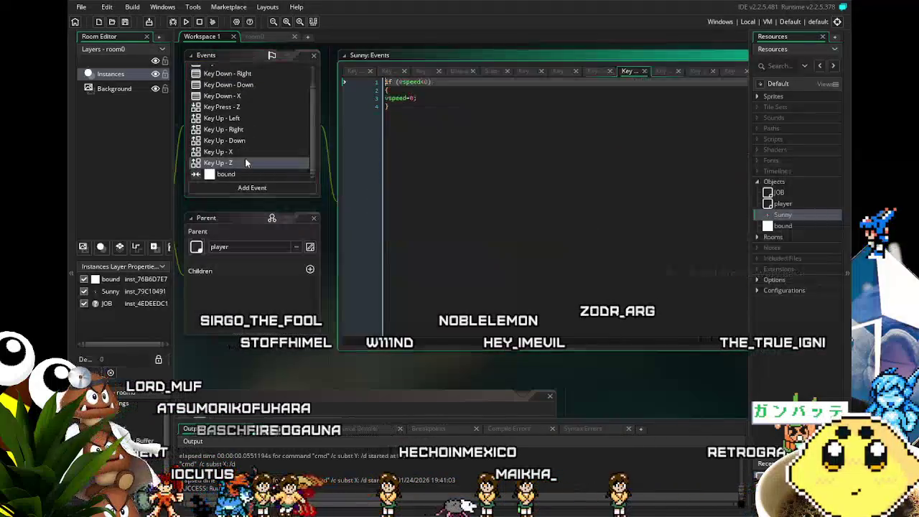
click(240, 106)
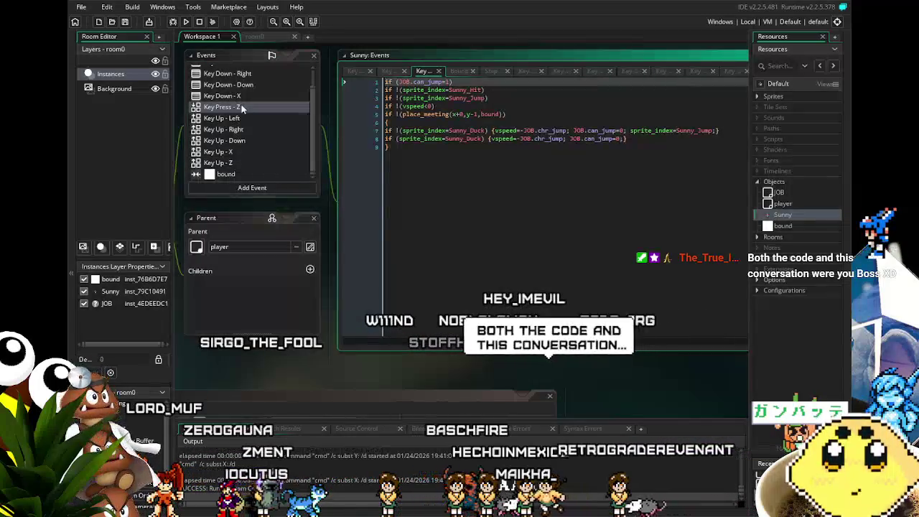
click(445, 187)
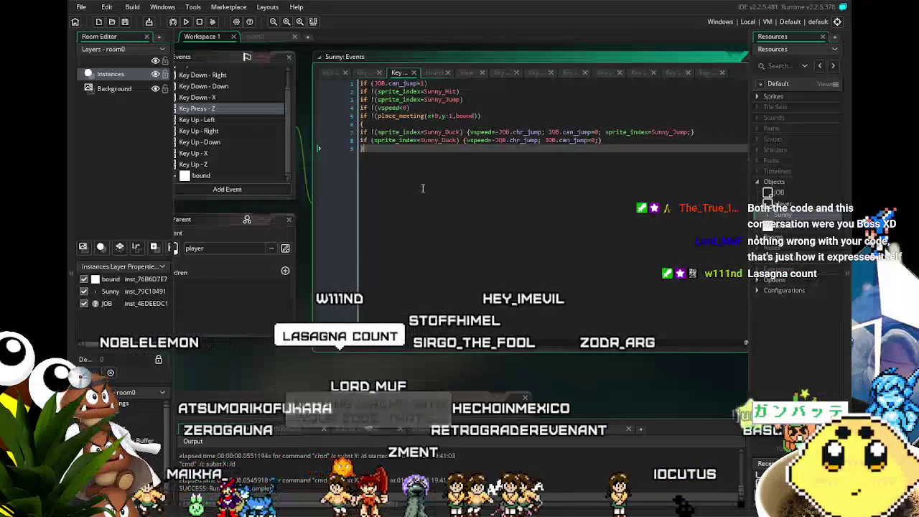
drag(458, 166, 314, 164)
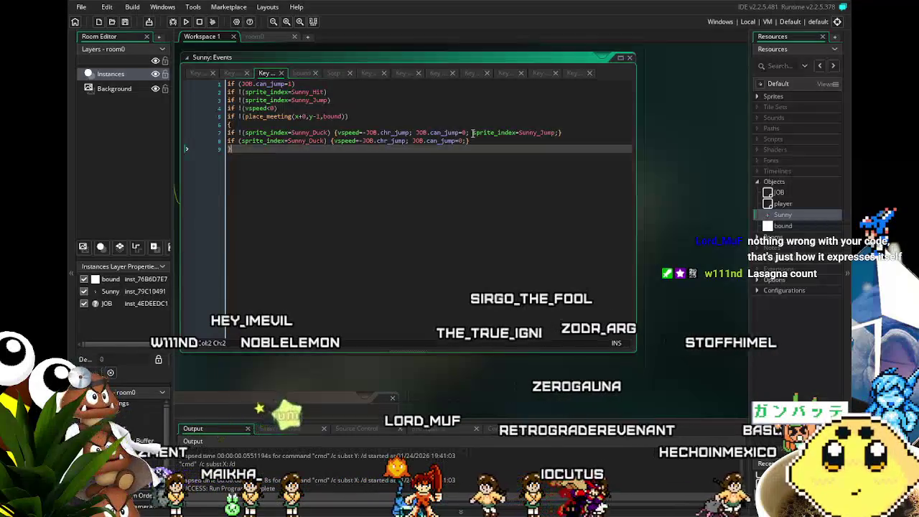
Type an if (JOB.can_dash check before sprite_index on line 7, fixing typos along the way.
click(473, 132)
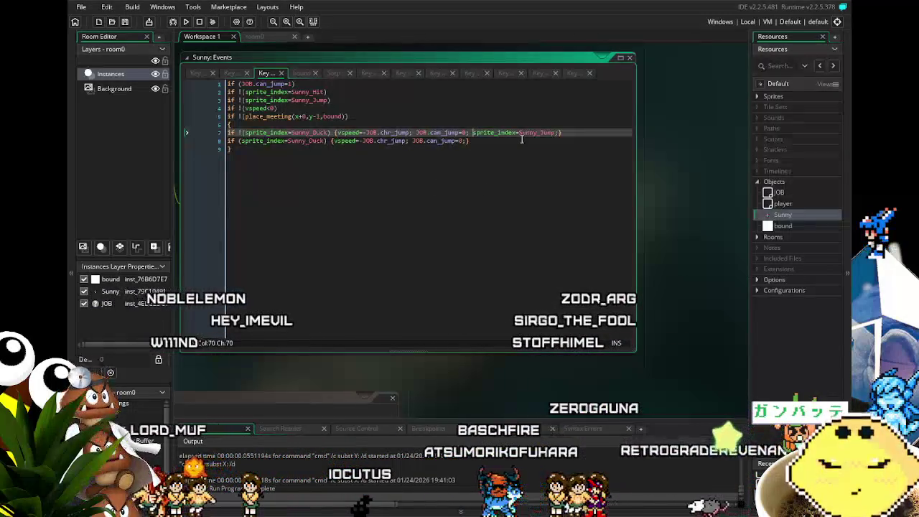
text(if (sprite_)
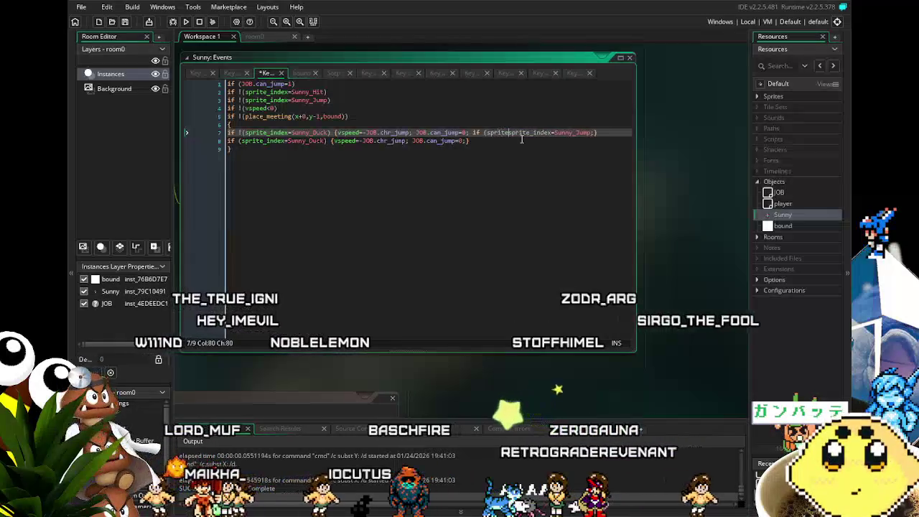
text(inde)
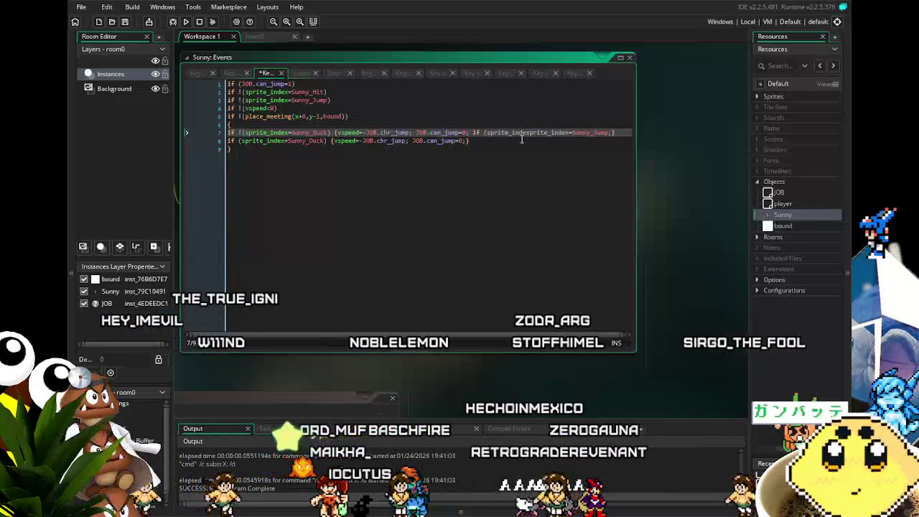
key(ctrl+BackSpace)
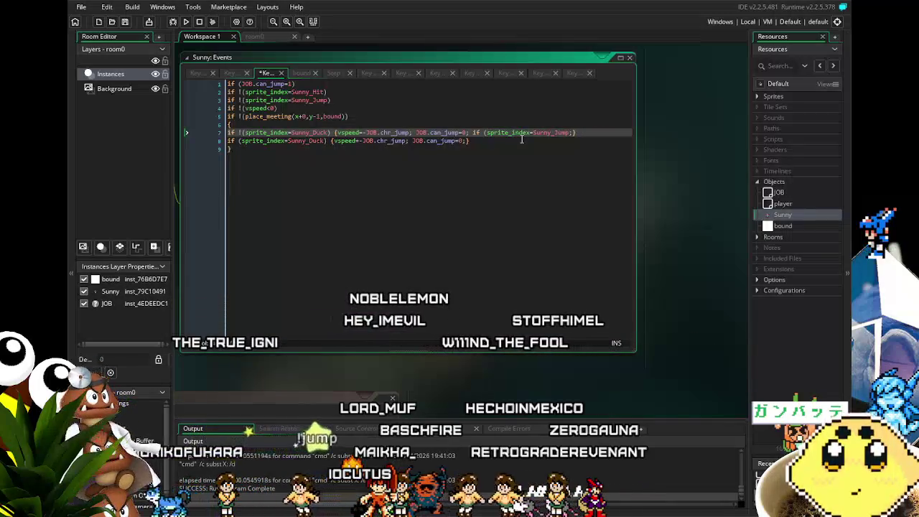
text(sprite_inde)
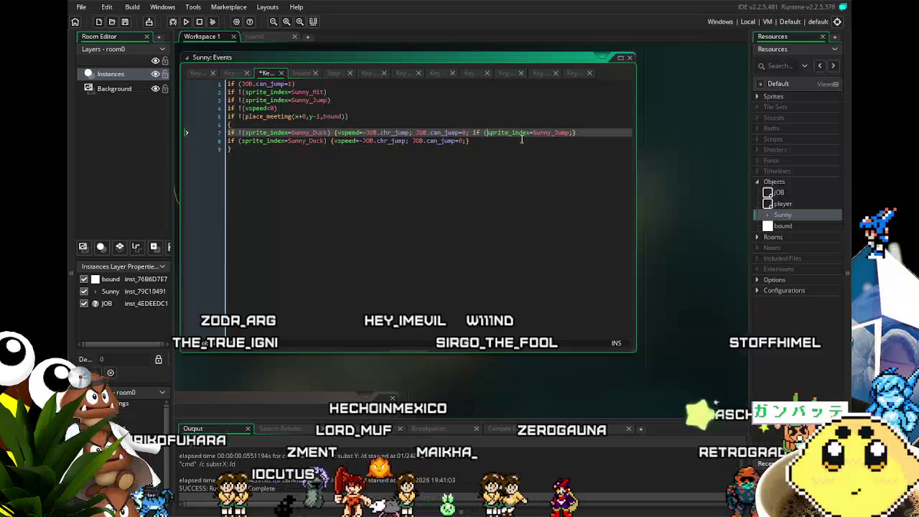
text(_d)
key(BackSpace)
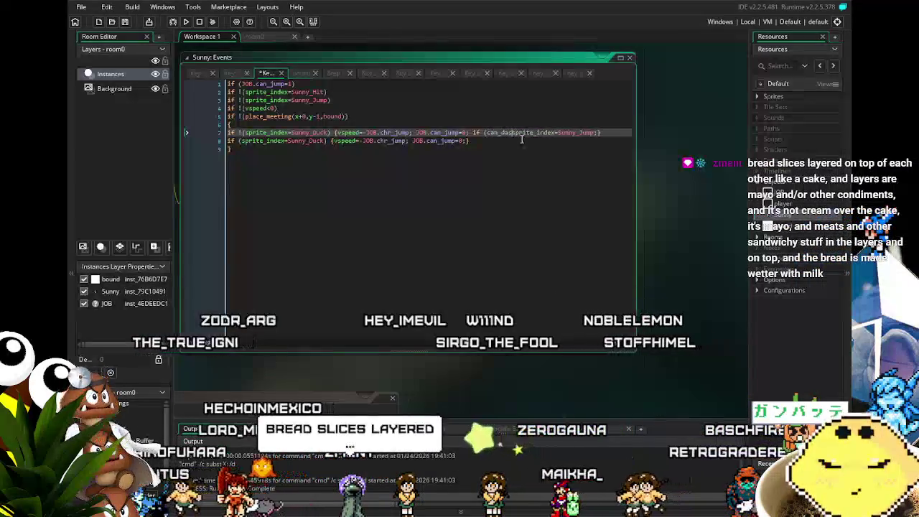
text(JOB.)
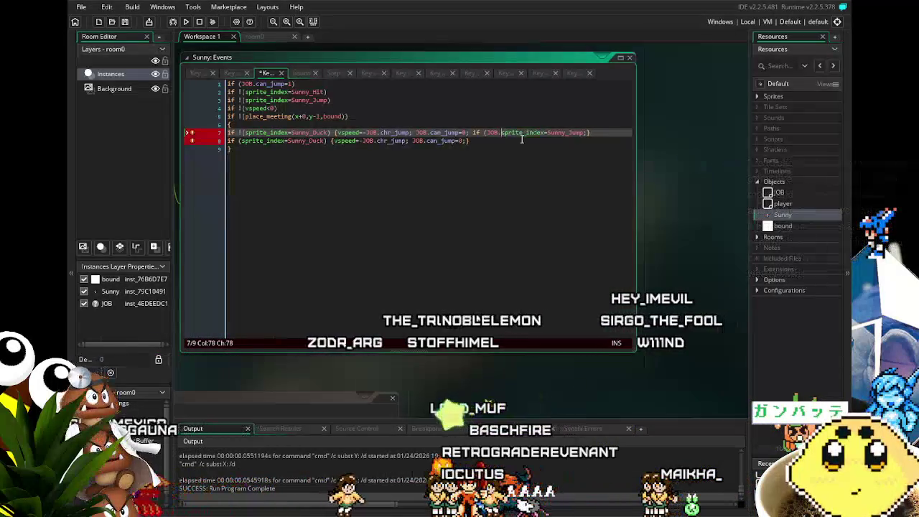
text(_dash=)
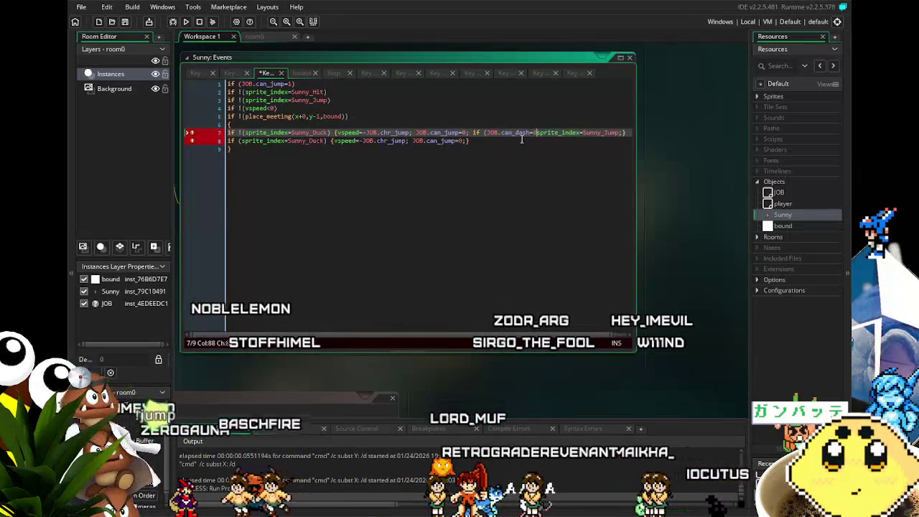
text( {)
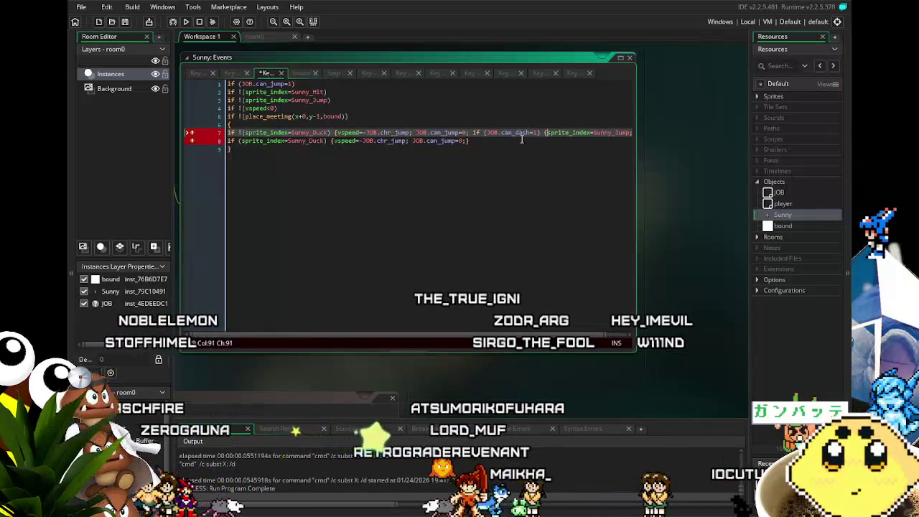
text(})
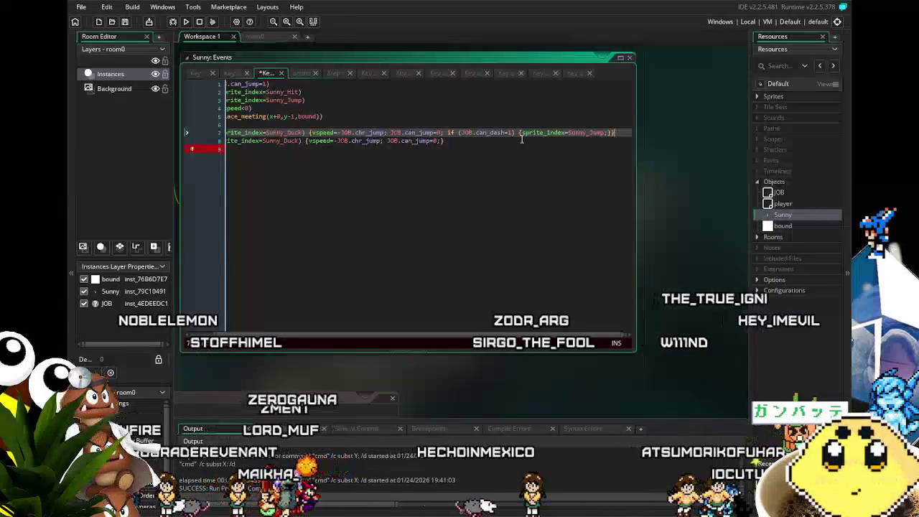
Duplicate the JOB.can_dash=1 check on line 7 and move both checks onto their own line.
drag(610, 133, 450, 138)
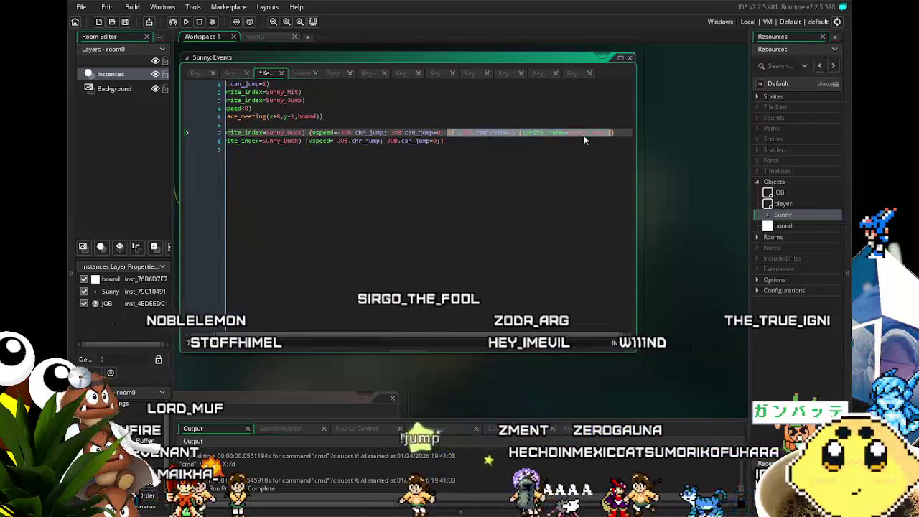
click(611, 135)
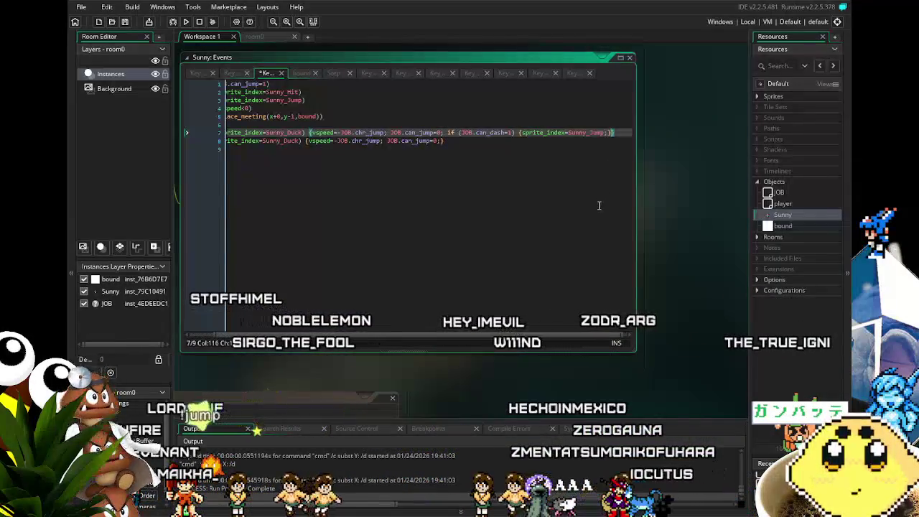
key(ctrl+v)
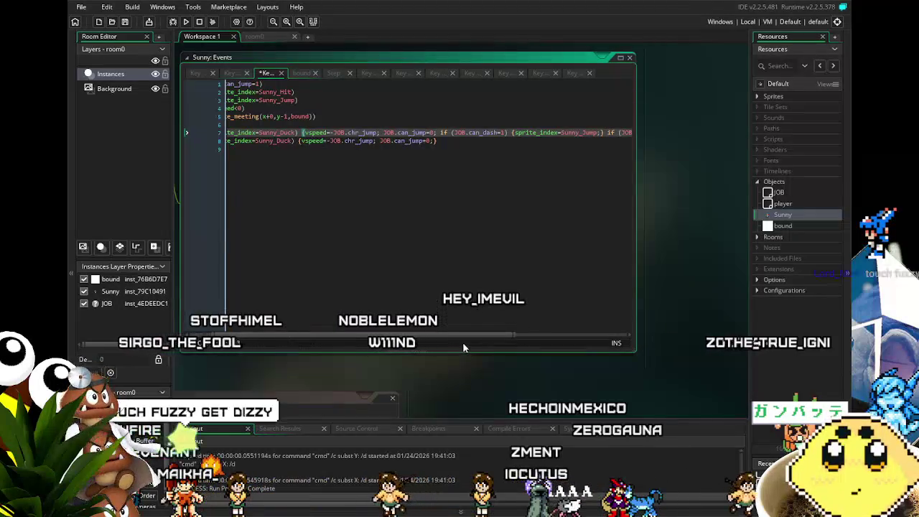
key(Home)
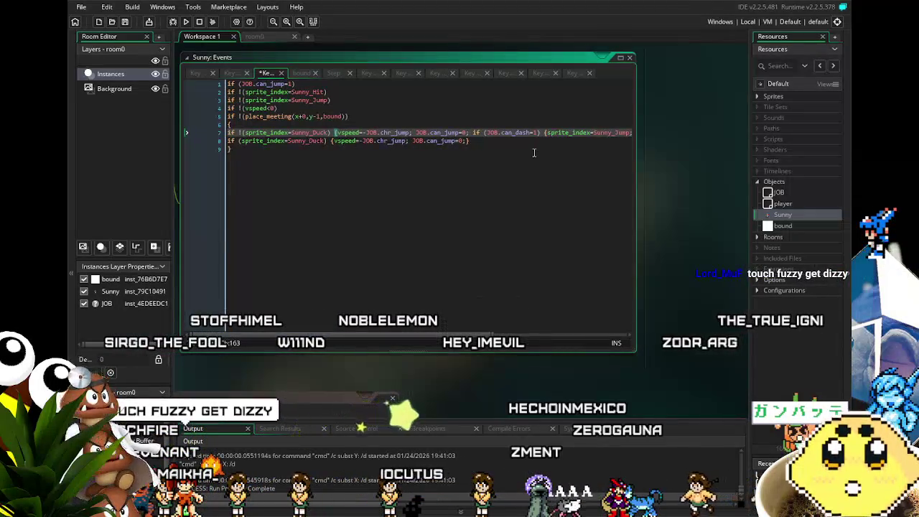
click(473, 134)
key(Return)
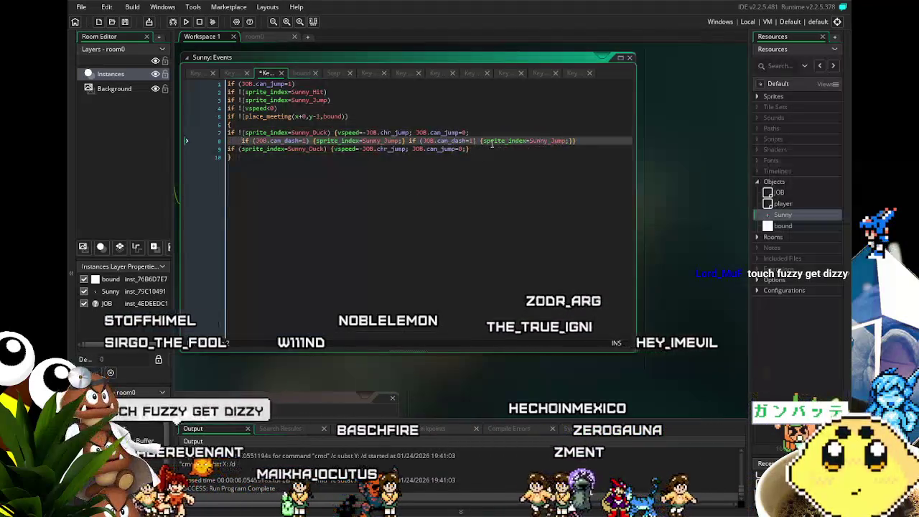
Change the second check's sprite to Sunny_RunJump and save the project.
click(550, 142)
text(E)
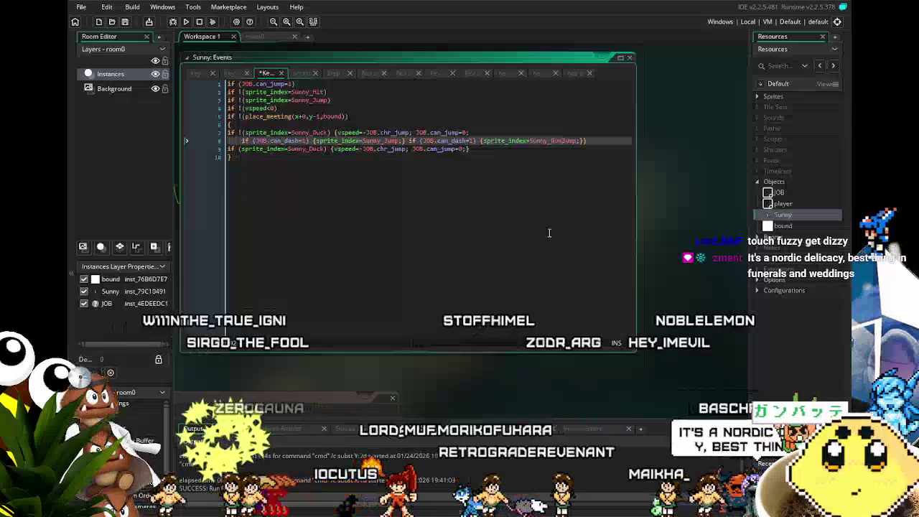
click(531, 244)
mouse_move(531, 245)
mouse_down()
mouse_move(683, 224)
mouse_move(615, 227)
mouse_move(661, 227)
mouse_up()
key(ctrl+s)
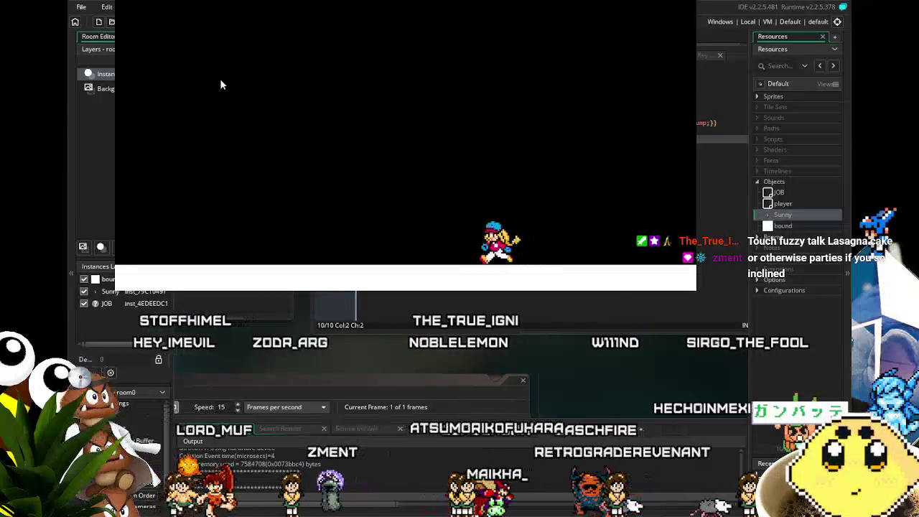
Run Sunny left and right across the floor, jumping with Space between turns.
key(Left)
key(space)
key(Right)
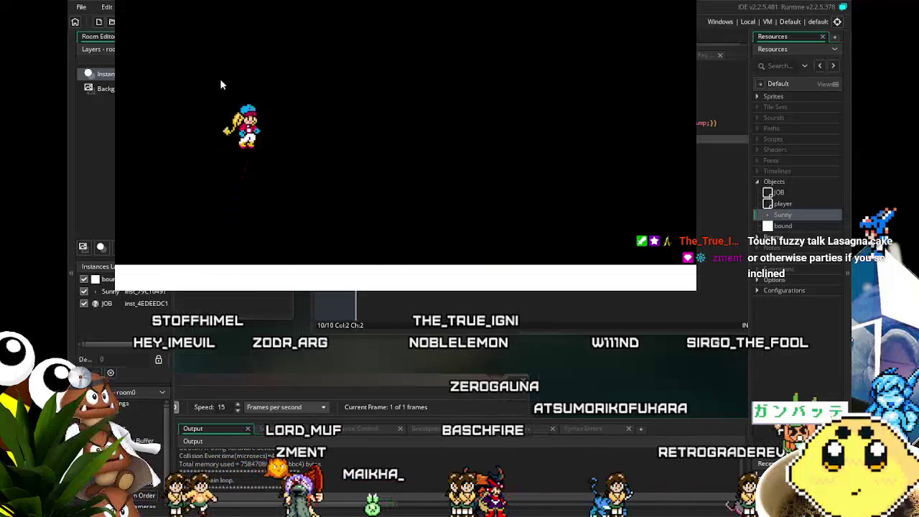
key(space)
key(Left)
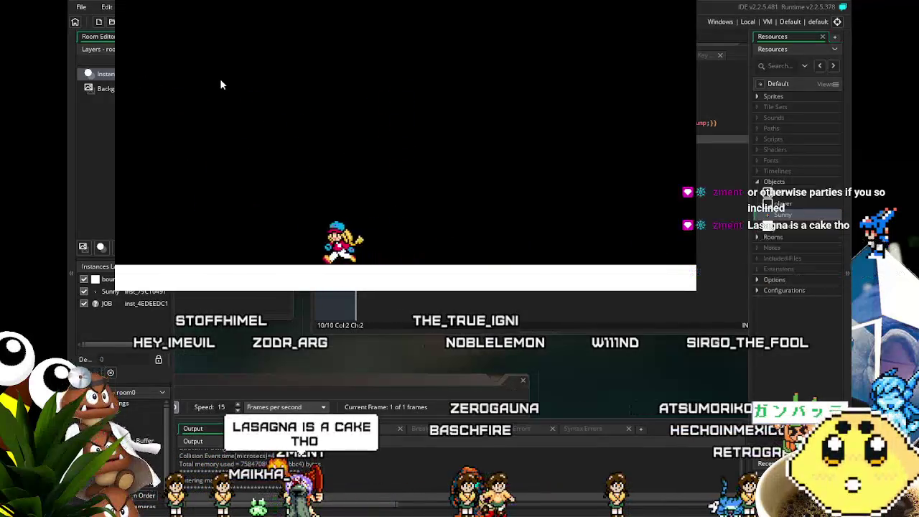
key(space)
key(Right)
key(Left)
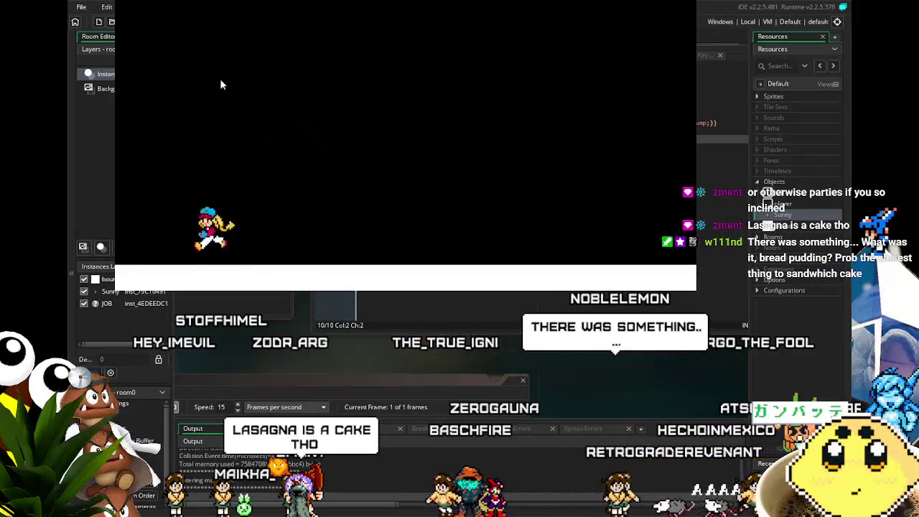
key(space)
key(Right)
key(Left)
key(Right)
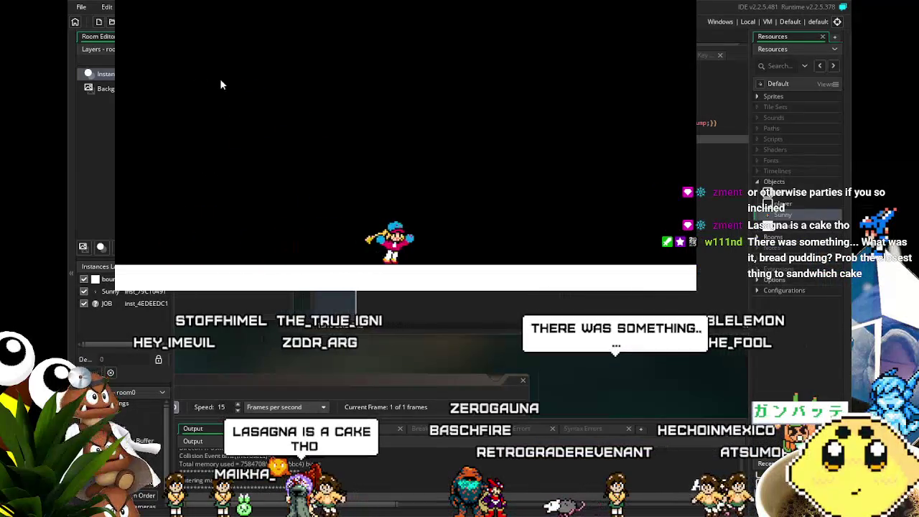
key(Left)
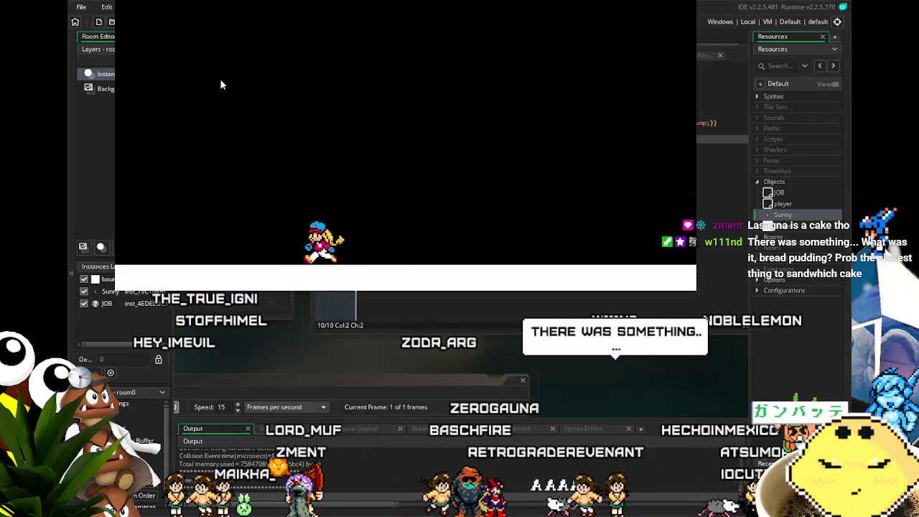
Keep running and jumping in both directions, finishing with a long air dash to the left.
key(Right)
key(space)
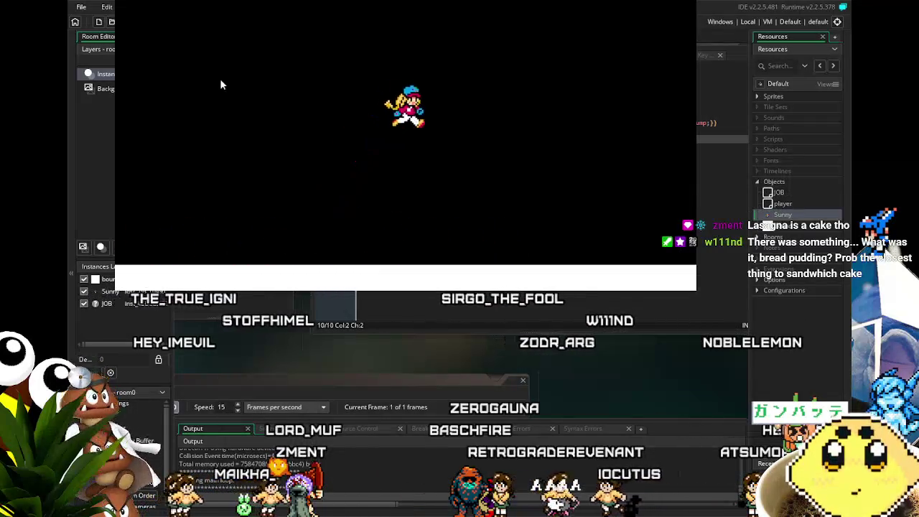
key(Left)
key(Right)
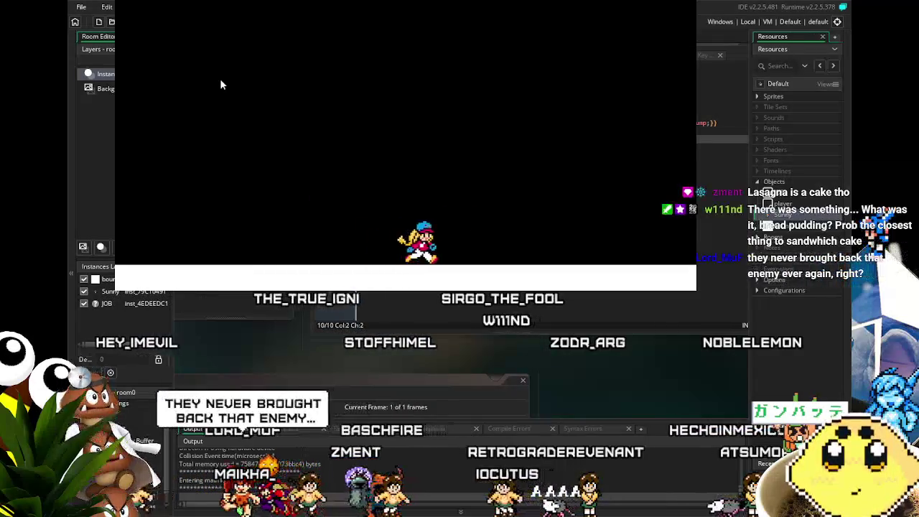
key(Left)
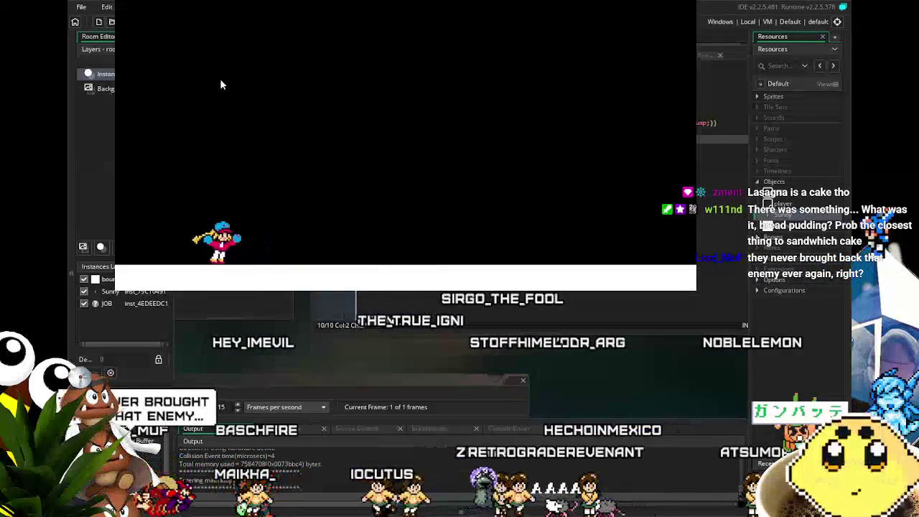
key(Right)
key(space)
key(Right)
key(space)
key(Left)
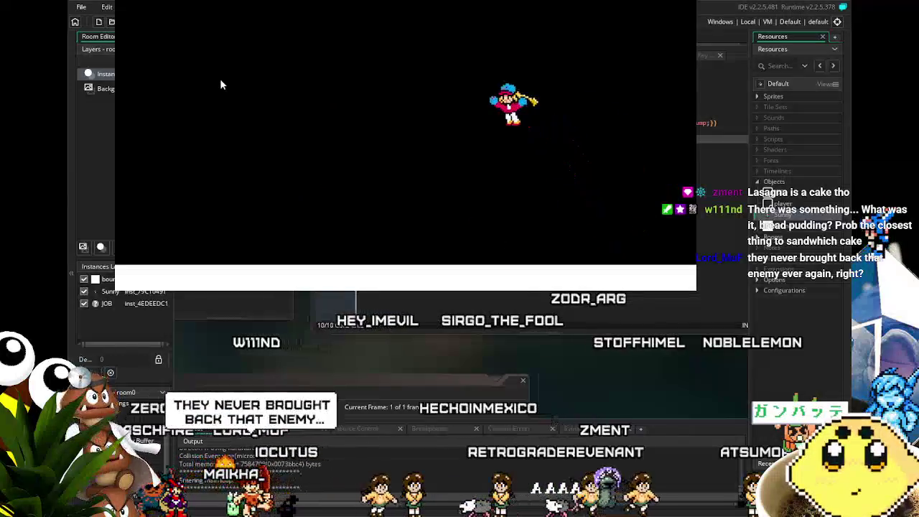
key(space)
key(Left)
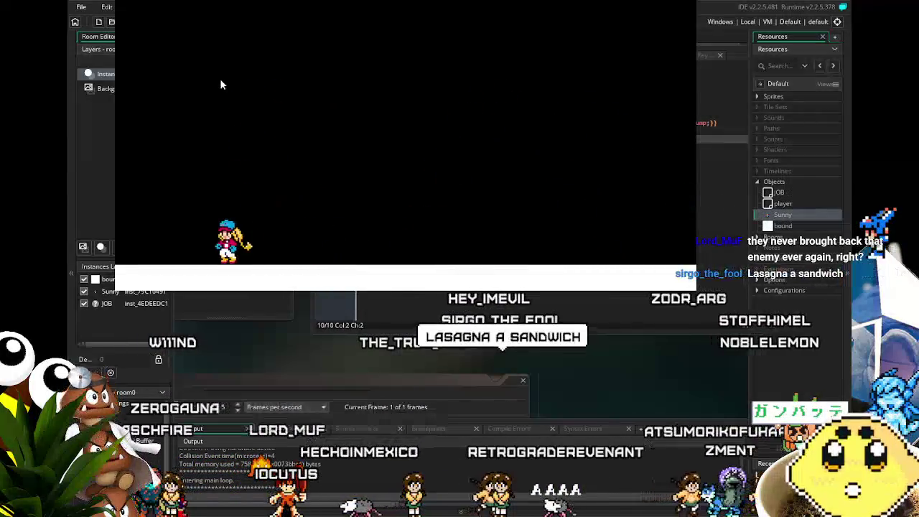
key(space)
key(Right)
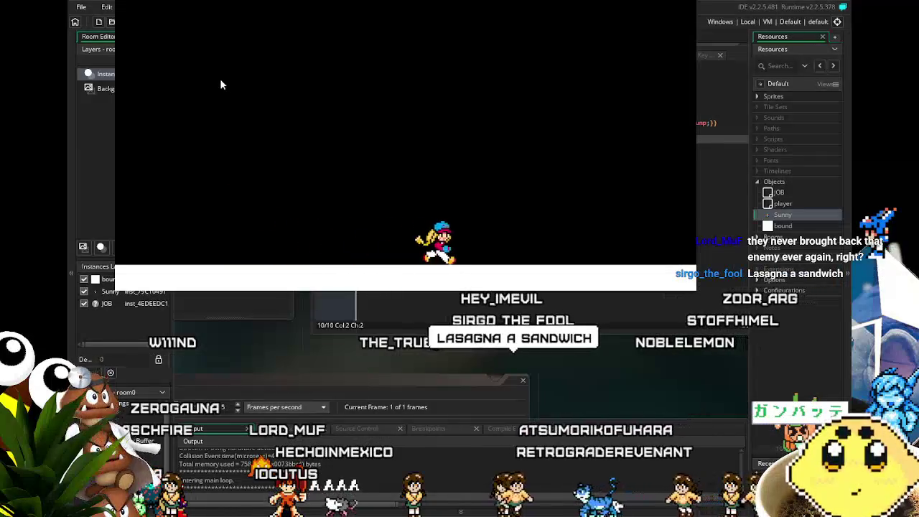
key(Left)
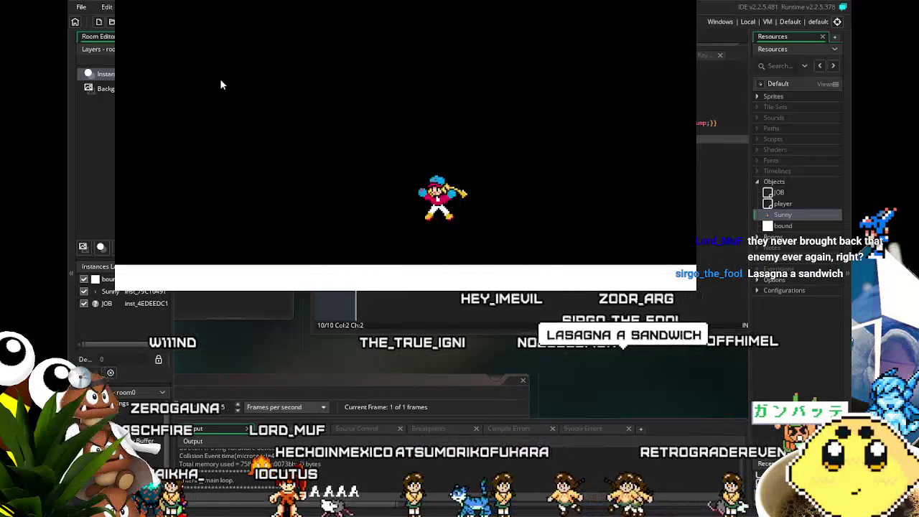
key(space)
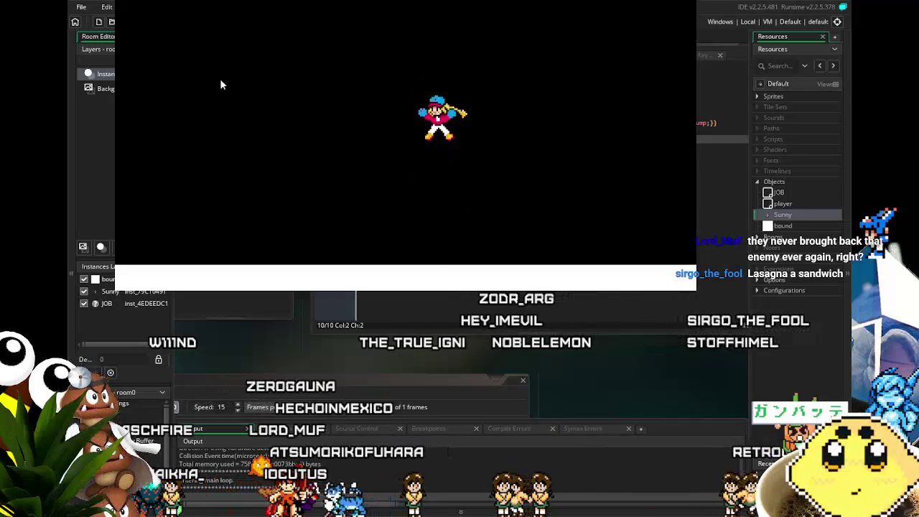
key(Left)
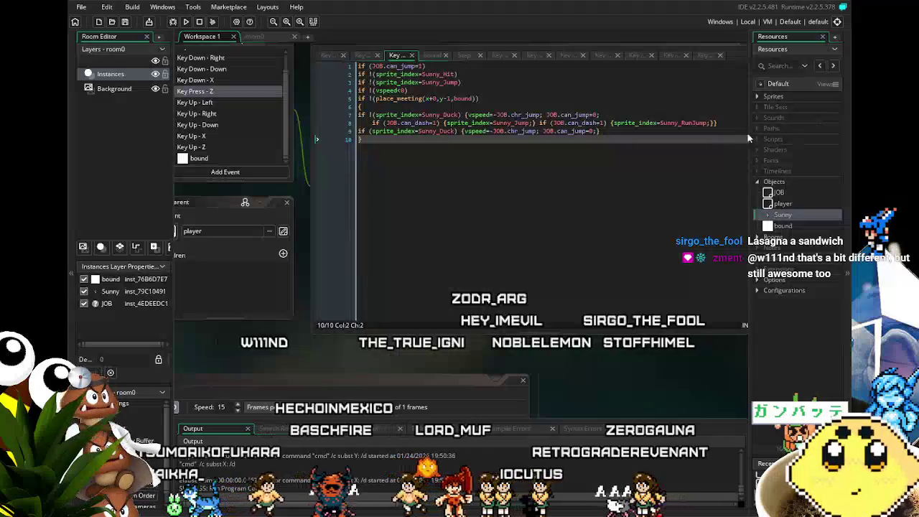
Change the second check on line 8 to JOB.can_dash=0 and rebuild the game.
scroll(562, 226, up, 1)
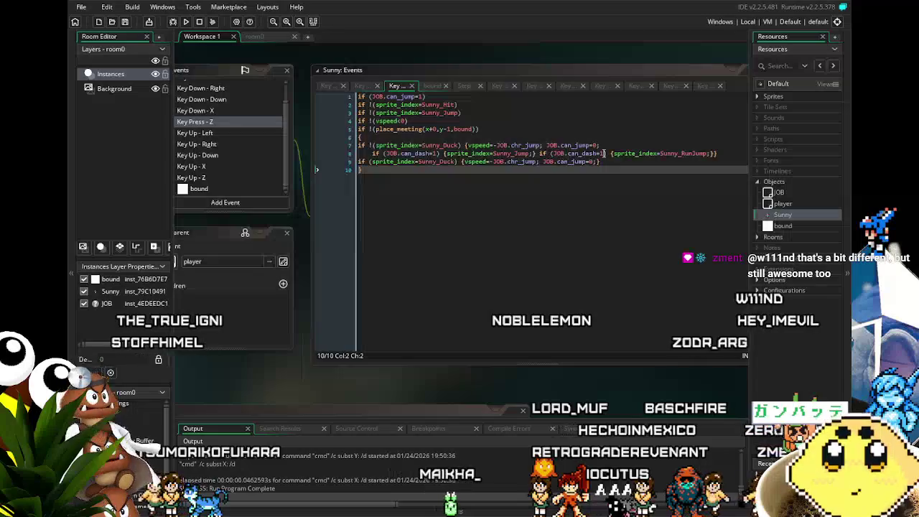
click(604, 153)
key(BackSpace)
text(0)
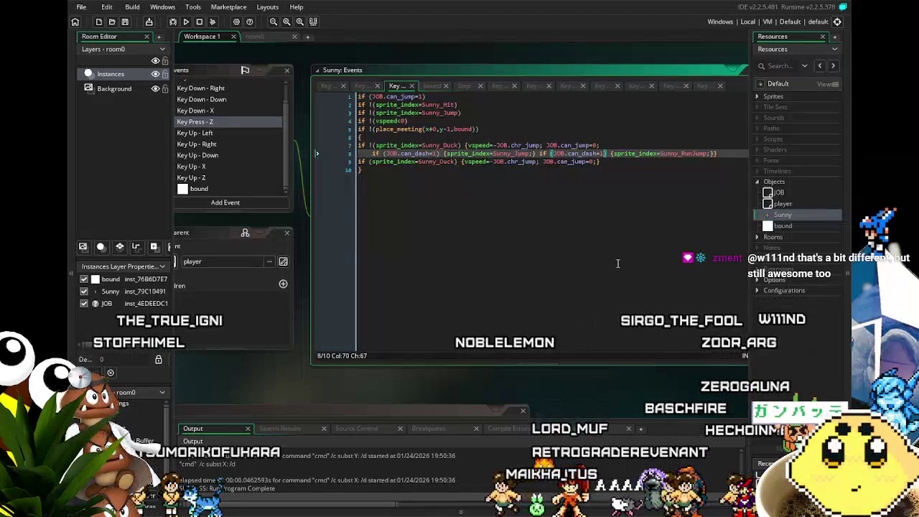
click(618, 264)
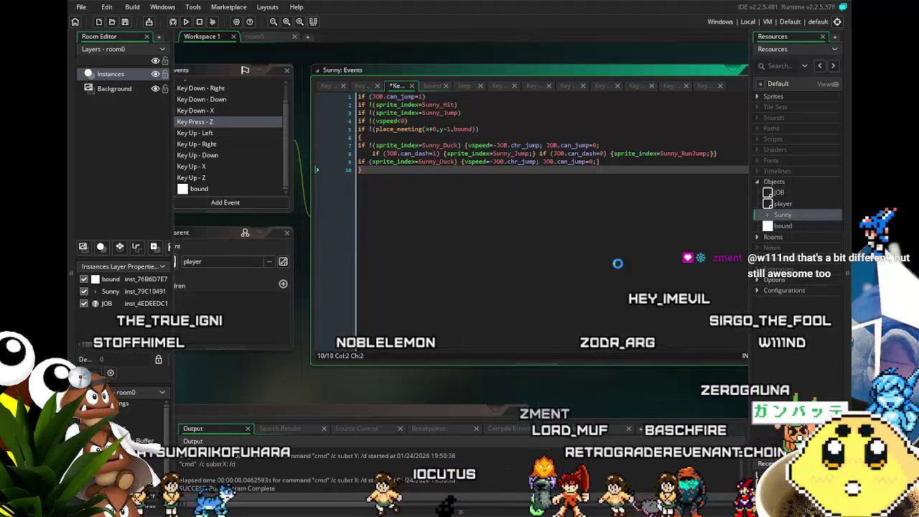
click(185, 22)
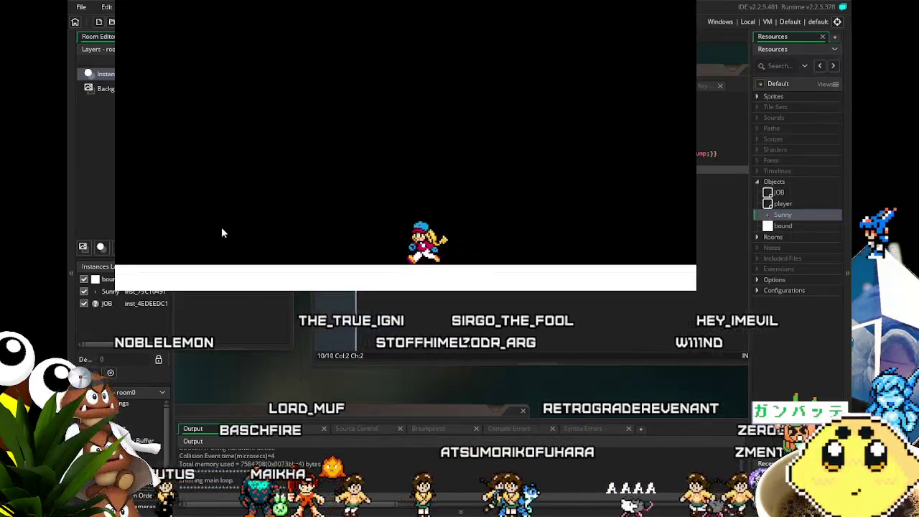
Run Sunny left and right with several jumps, then close the game window.
key(Left)
key(Right)
key(space)
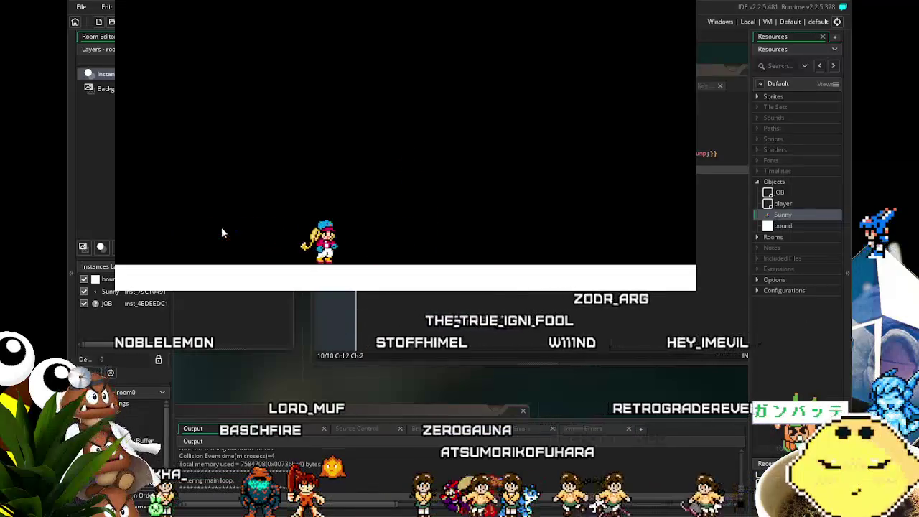
key(Right)
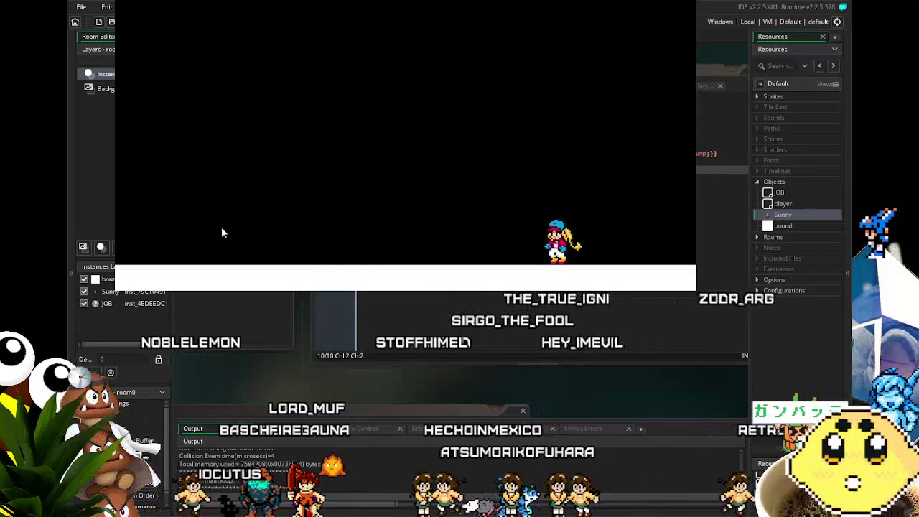
key(Left)
key(Left)
key(space)
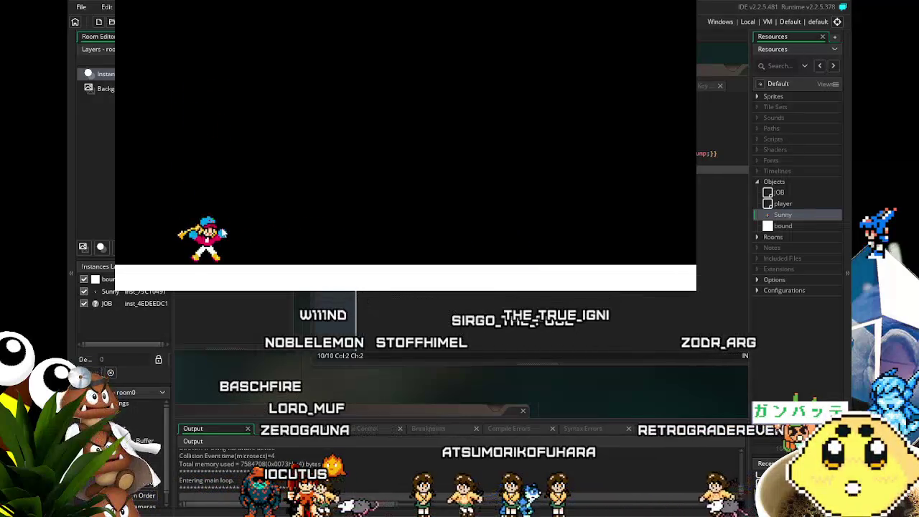
key(space)
key(Right)
key(space)
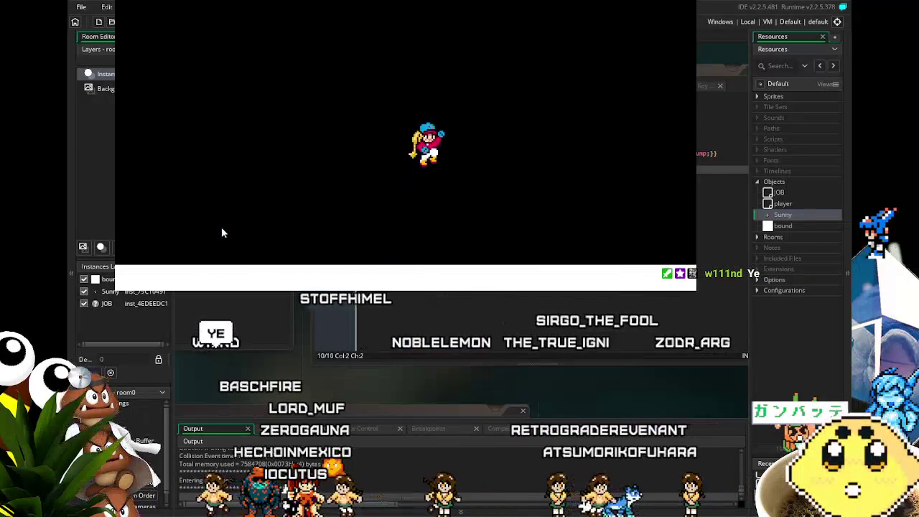
key(space)
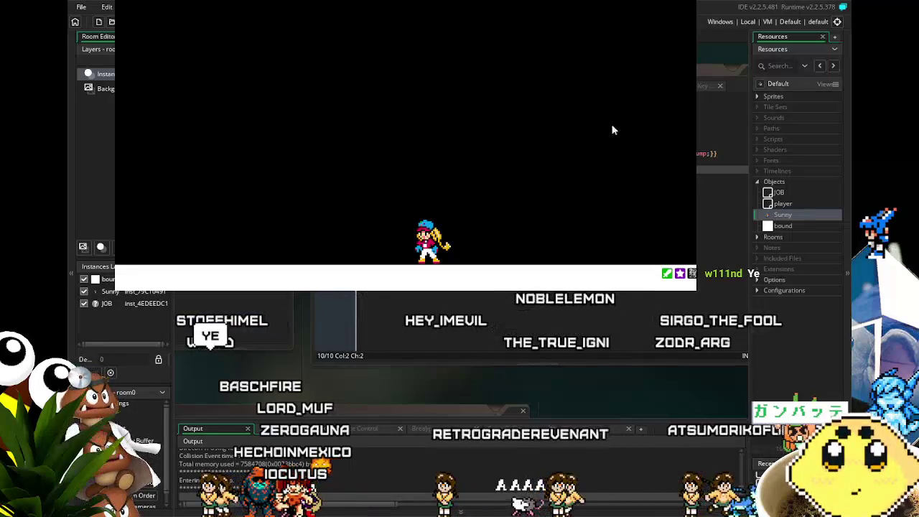
click(692, 6)
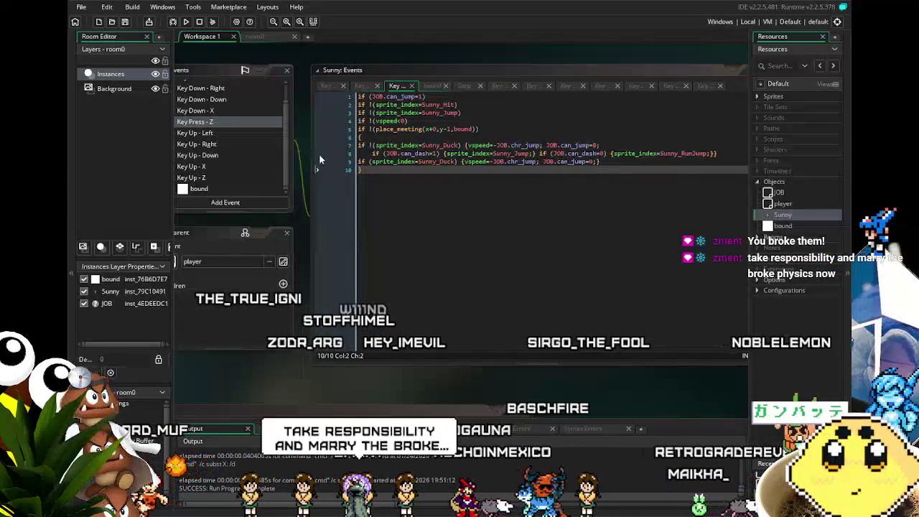
scroll(235, 166, up, 1)
click(208, 96)
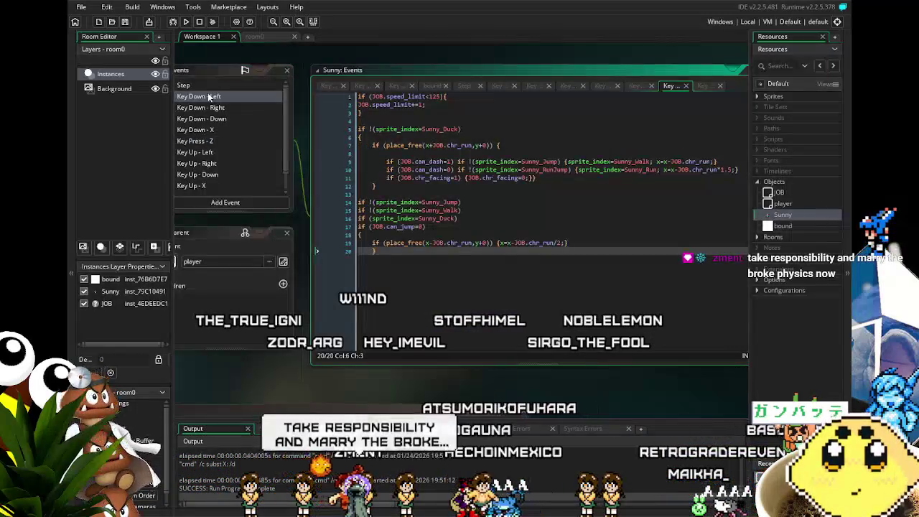
Pan the workspace to centre Sunny's Key Down - Left code window.
mouse_move(479, 313)
mouse_down()
mouse_move(398, 309)
mouse_move(417, 308)
mouse_up()
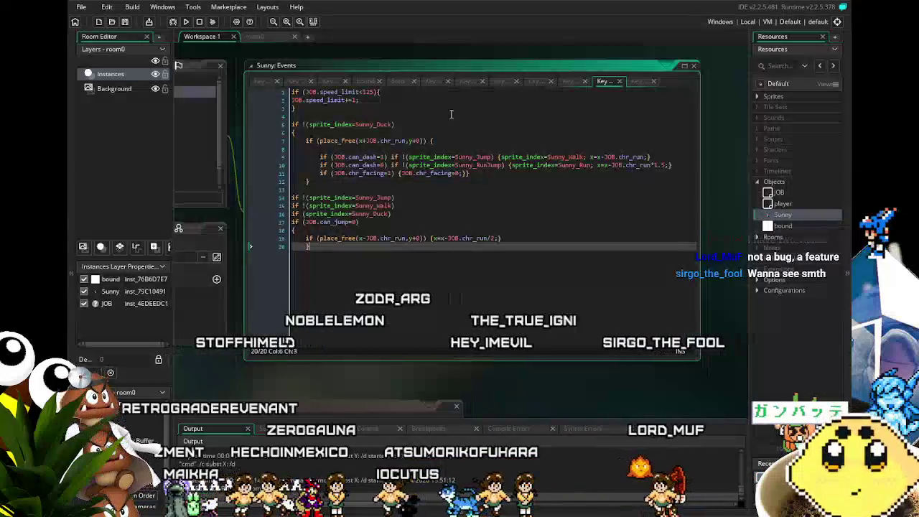
click(580, 213)
click(517, 179)
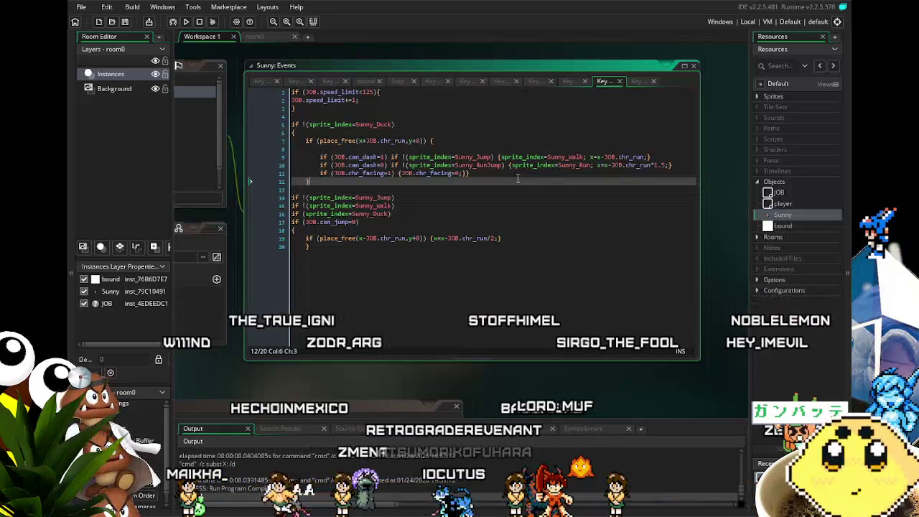
click(573, 171)
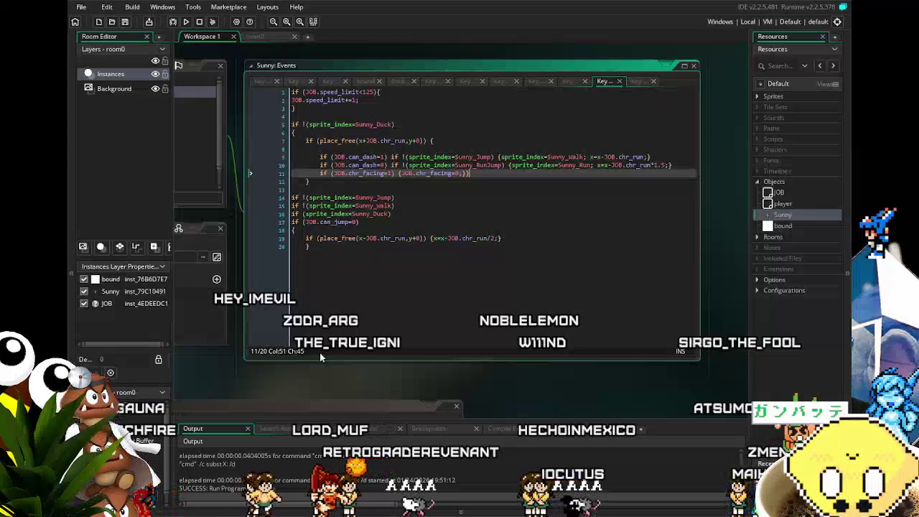
drag(310, 369, 296, 370)
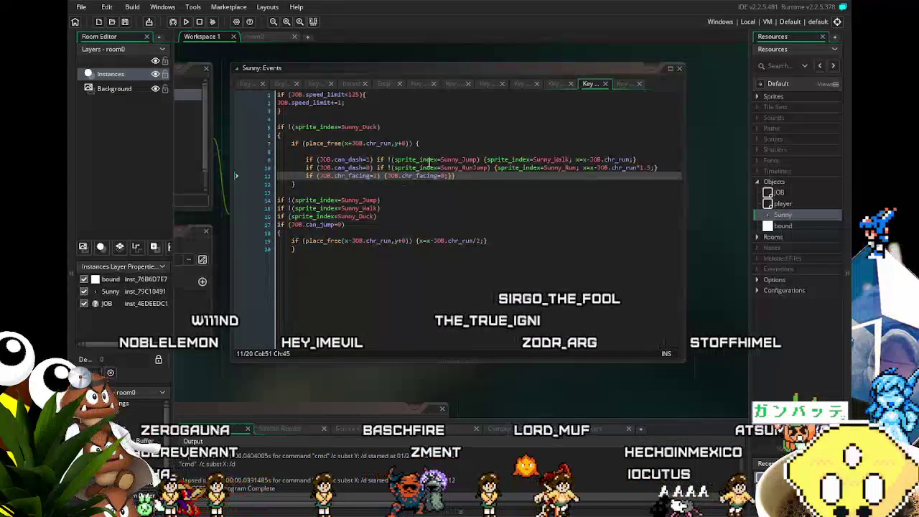
drag(335, 159, 589, 163)
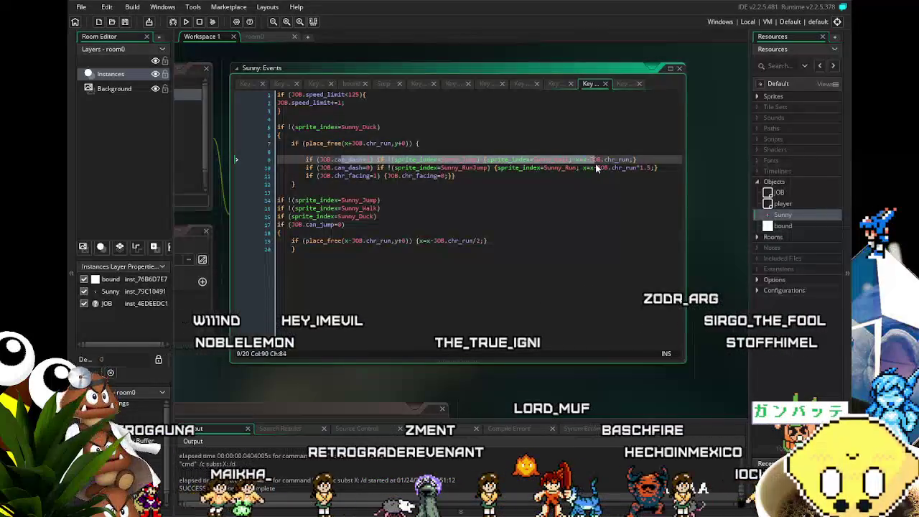
click(585, 183)
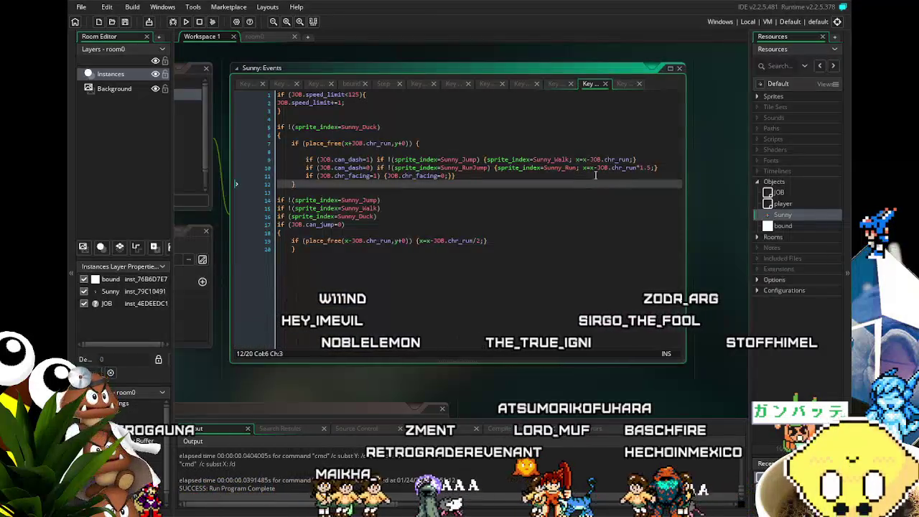
click(588, 217)
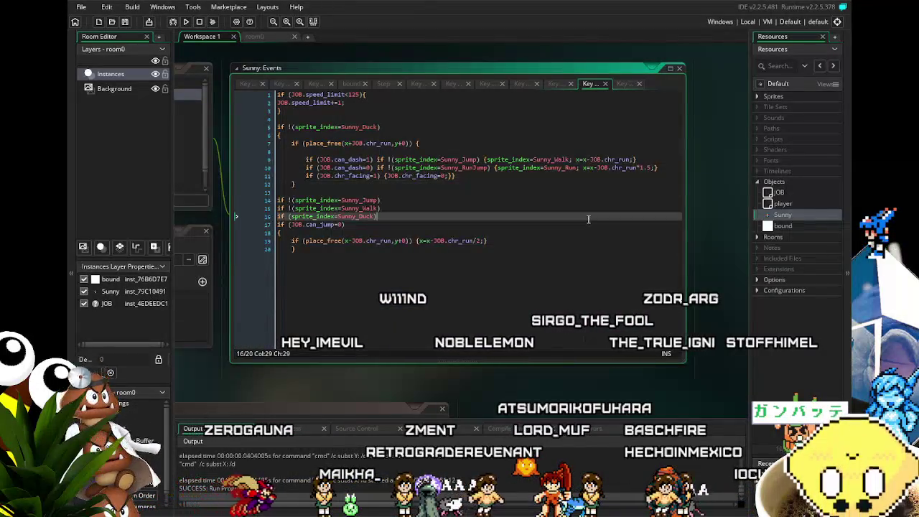
key(ctrl+Home)
key(ctrl+d)
key(ctrl+d)
key(ctrl+d)
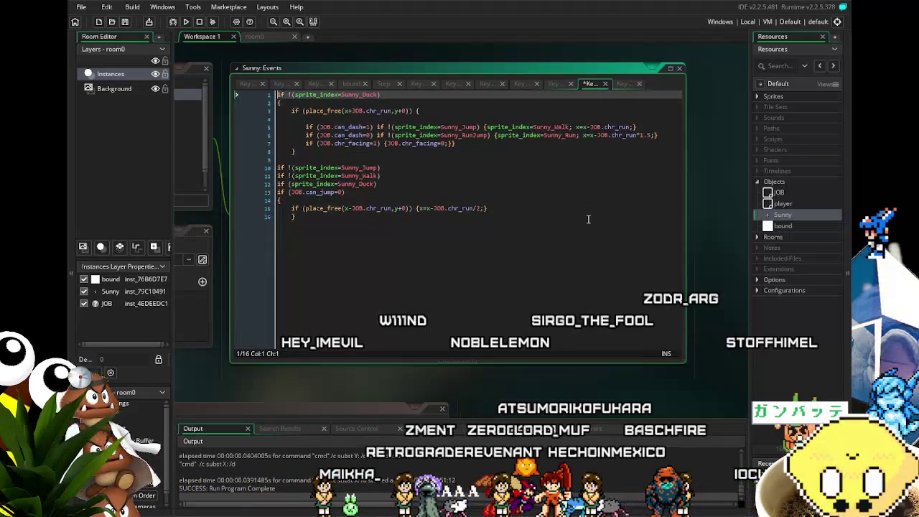
Undo the deletion of the speed-limit lines in the Key Down code.
key(ctrl+z)
key(ctrl+z)
key(ctrl+z)
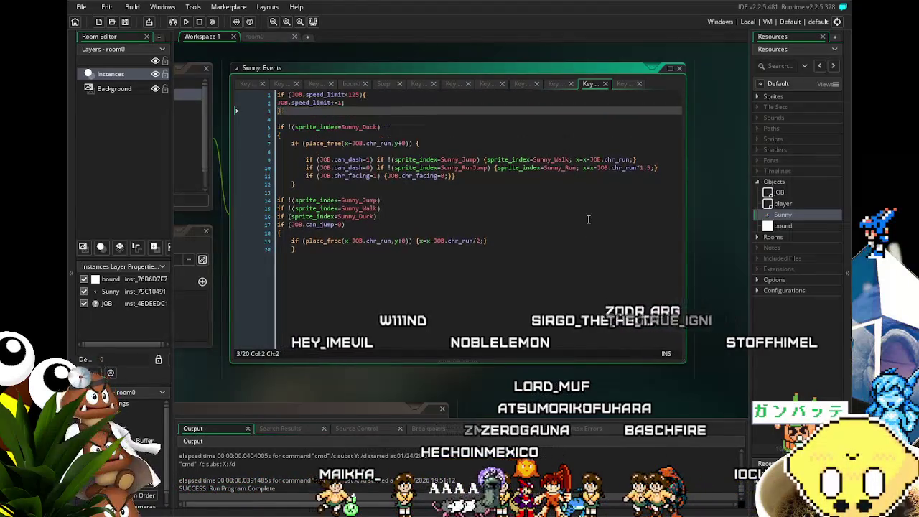
click(588, 219)
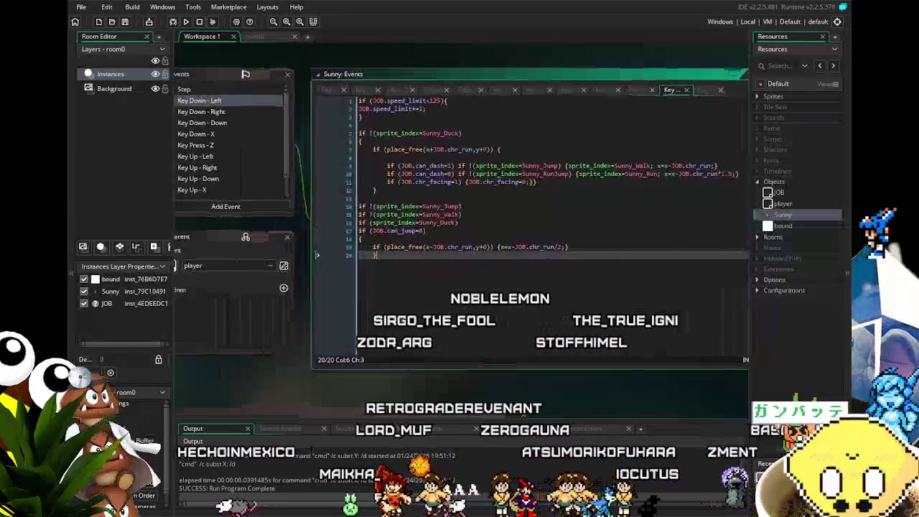
click(399, 256)
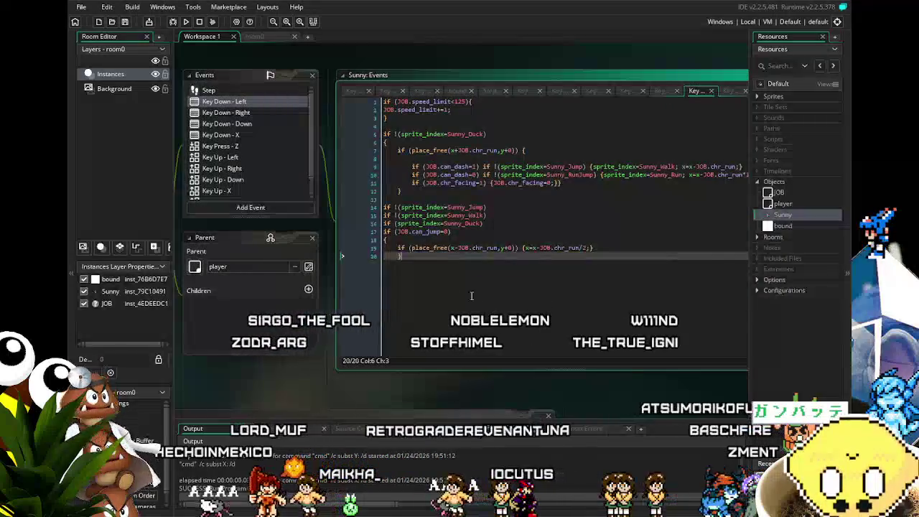
Uncomment the don't-lose-speed lines 4–7 in Sunny's Key Up - Left event.
click(226, 189)
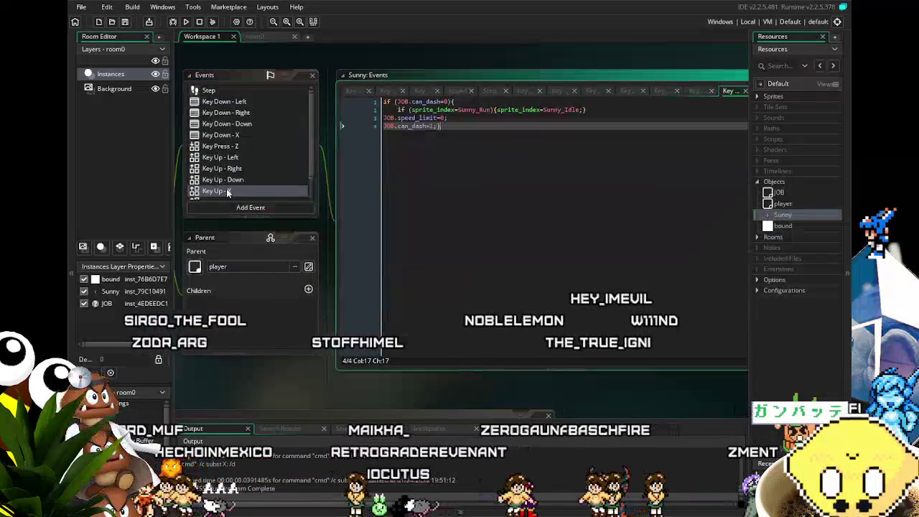
click(226, 159)
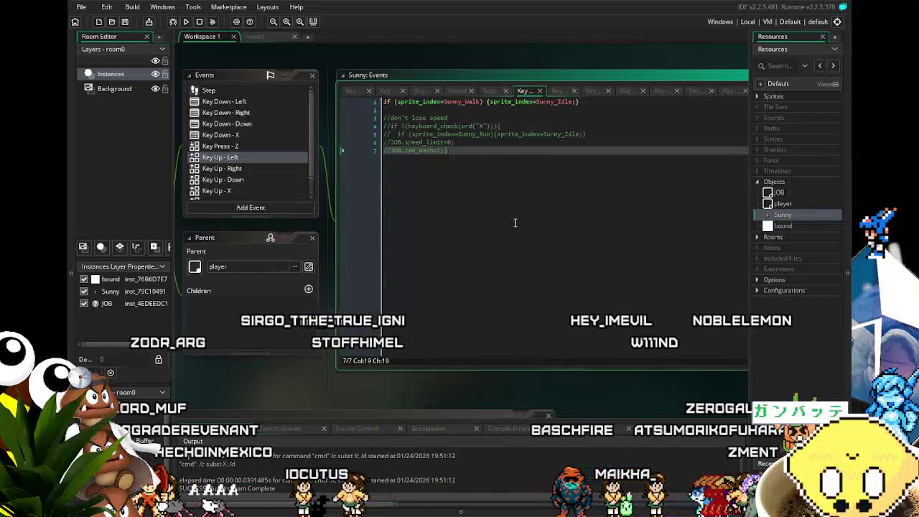
key(shift+Up)
key(shift+Up)
key(shift+Up)
key(shift+Home)
key(ctrl+shift+k)
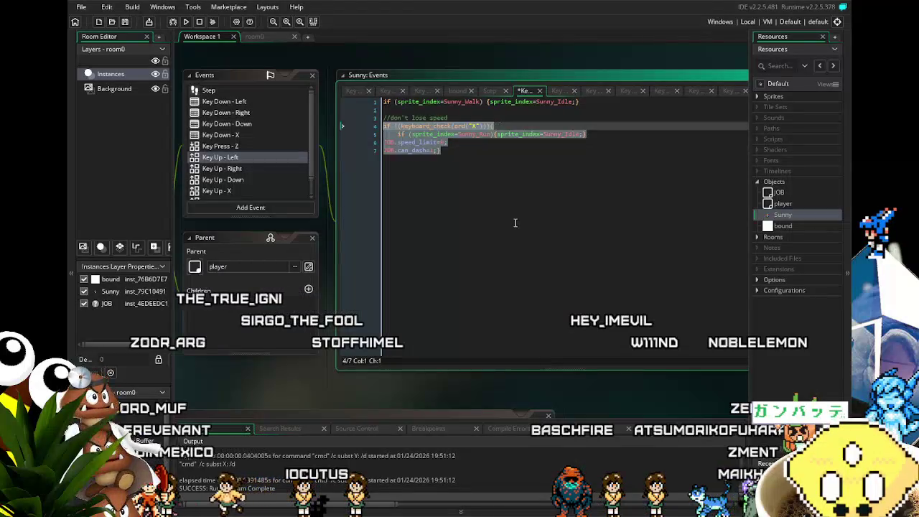
Uncomment the same block in Key Up - Right, then run the game.
click(219, 174)
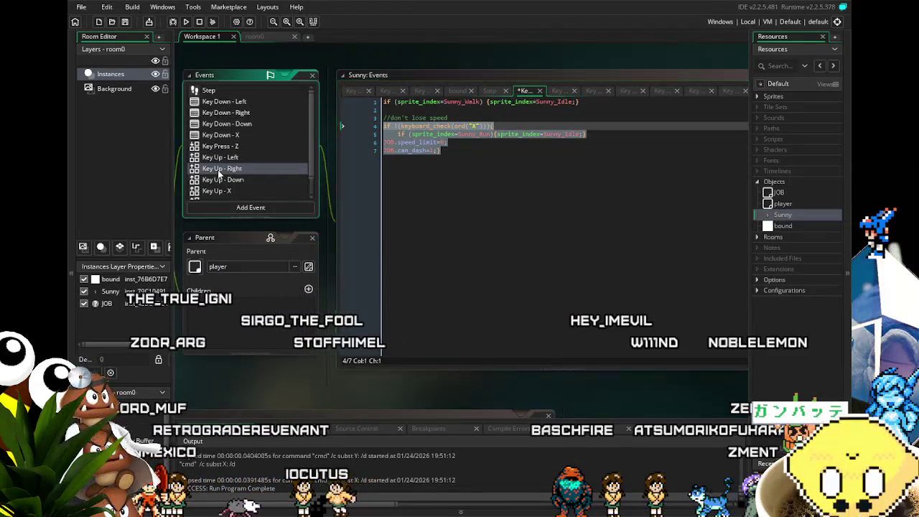
key(ctrl+shift+k)
click(445, 214)
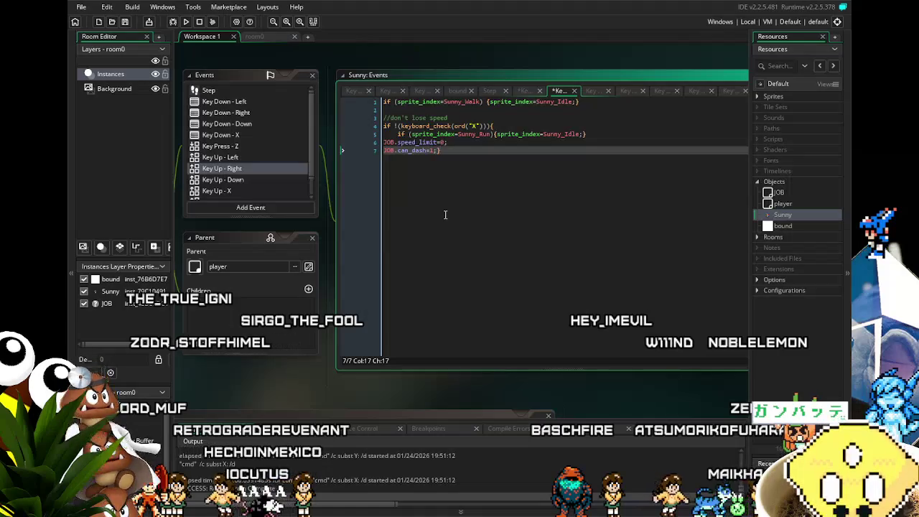
click(186, 23)
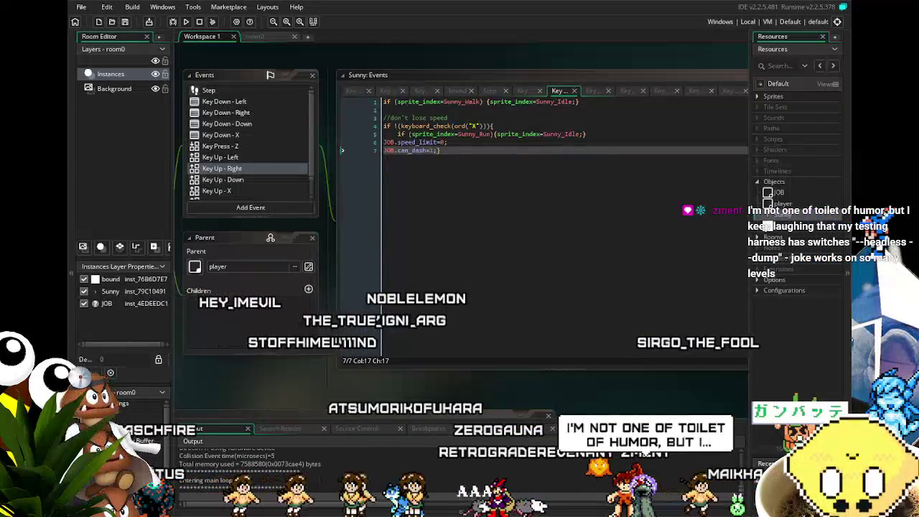
key(Left)
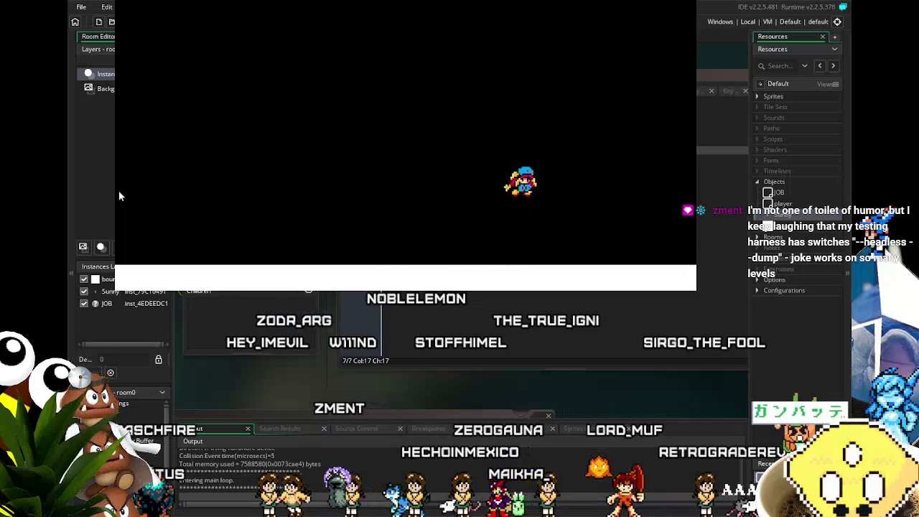
Run Sunny right and left with several jumps, then quit the game with Escape.
key(Right)
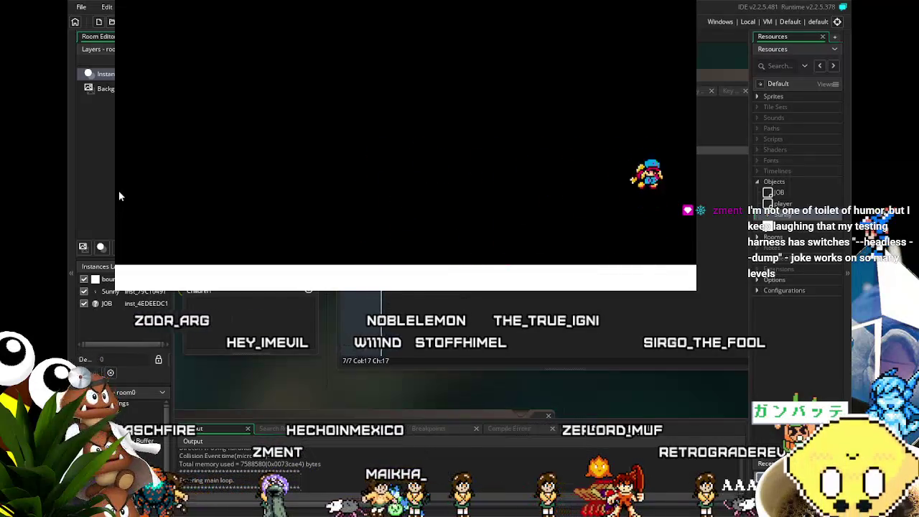
key(Left)
key(Left)
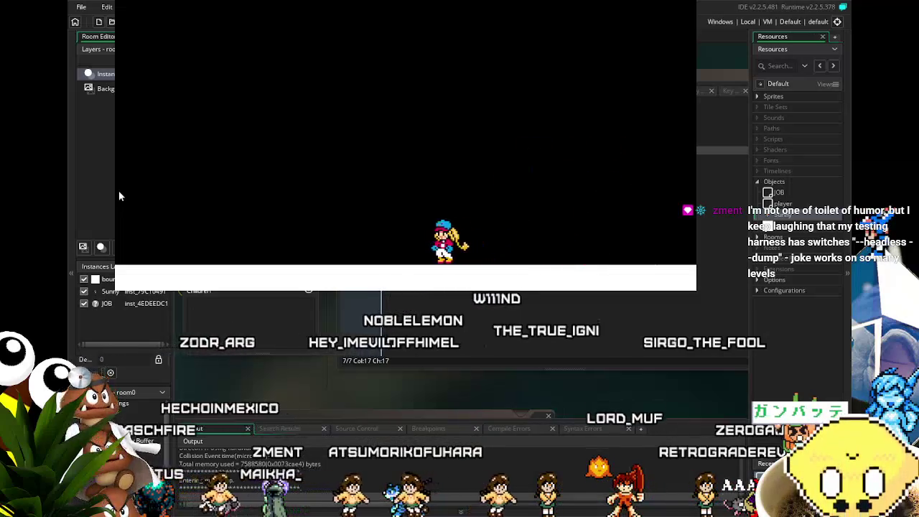
key(Right)
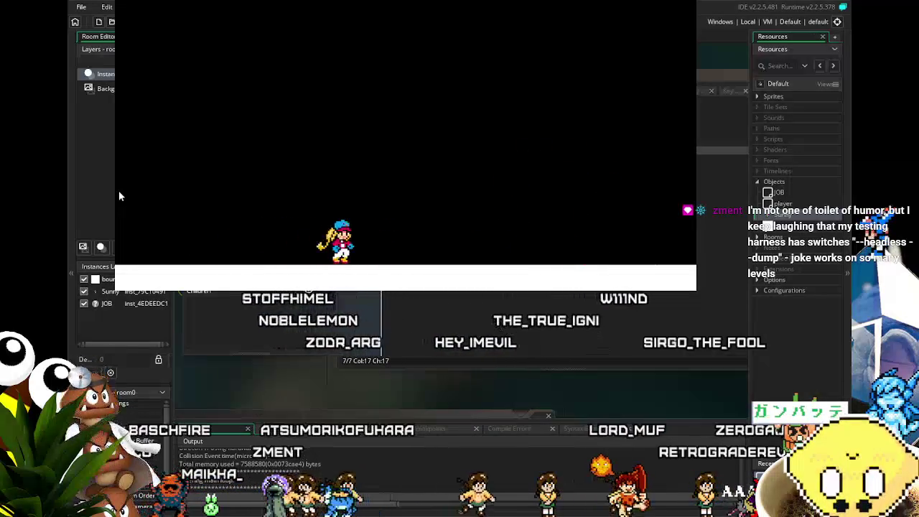
key(space)
key(space)
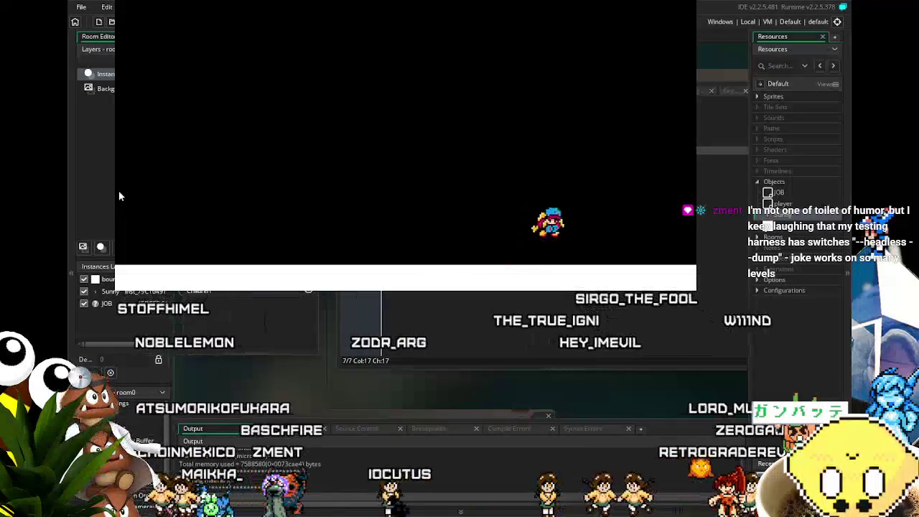
key(Left)
key(space)
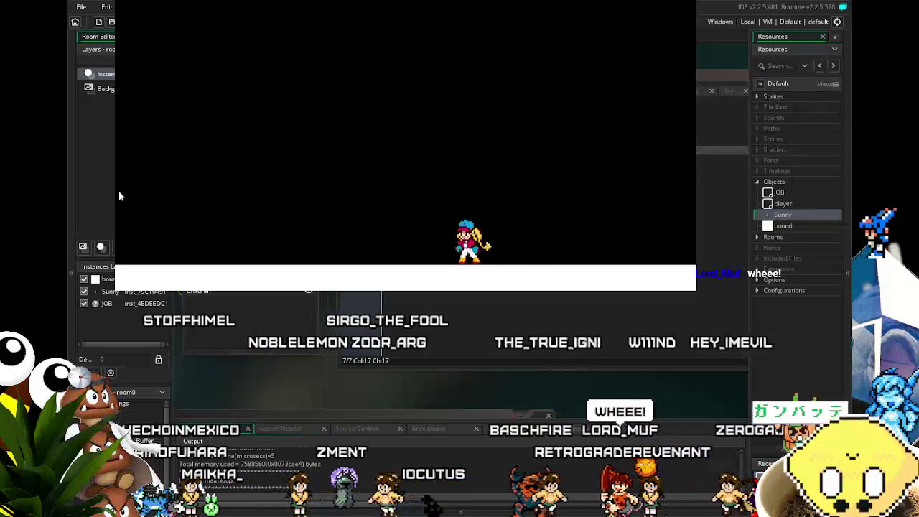
key(Right)
key(Right)
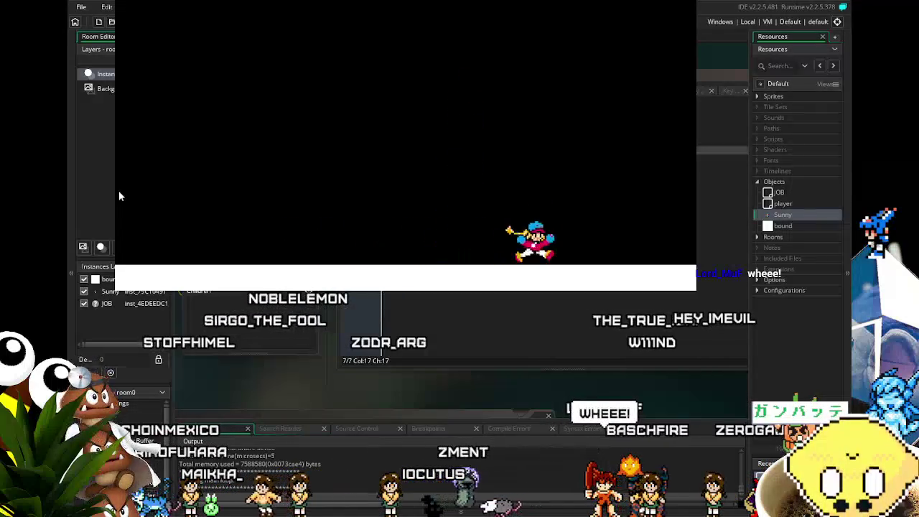
key(space)
key(Left)
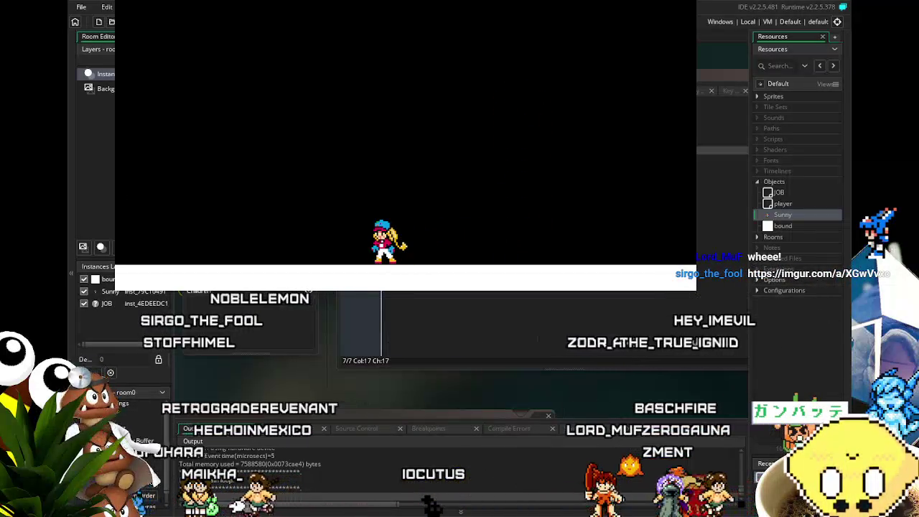
key(Escape)
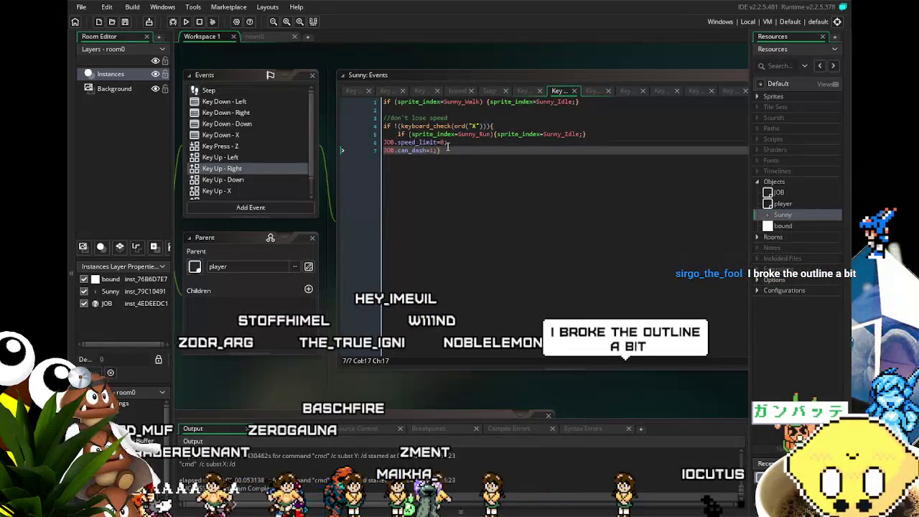
Look through Sunny's Key Up - Down, Key Up - Right and Key Up - Left event code.
click(447, 150)
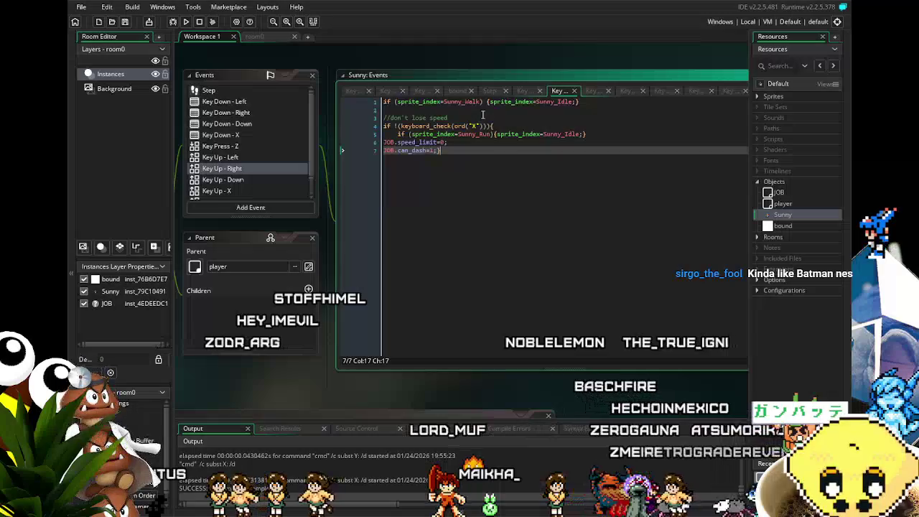
click(255, 184)
click(251, 172)
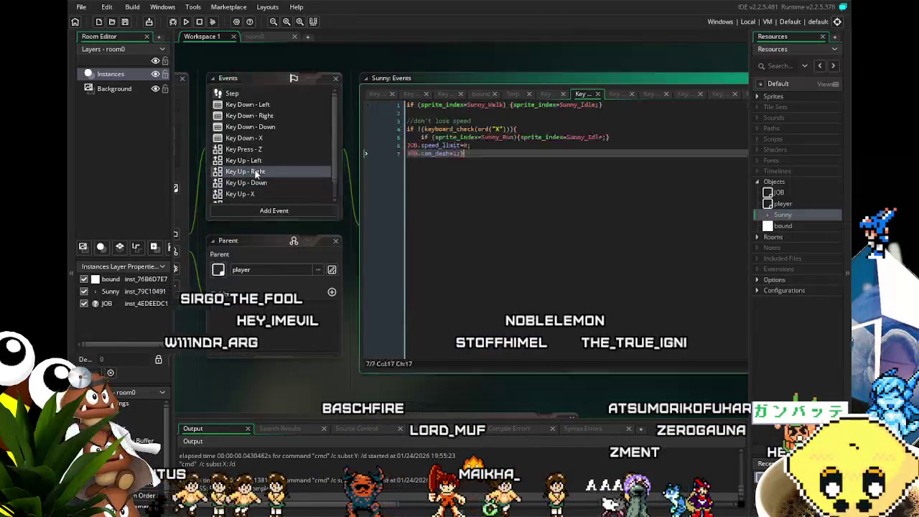
click(256, 162)
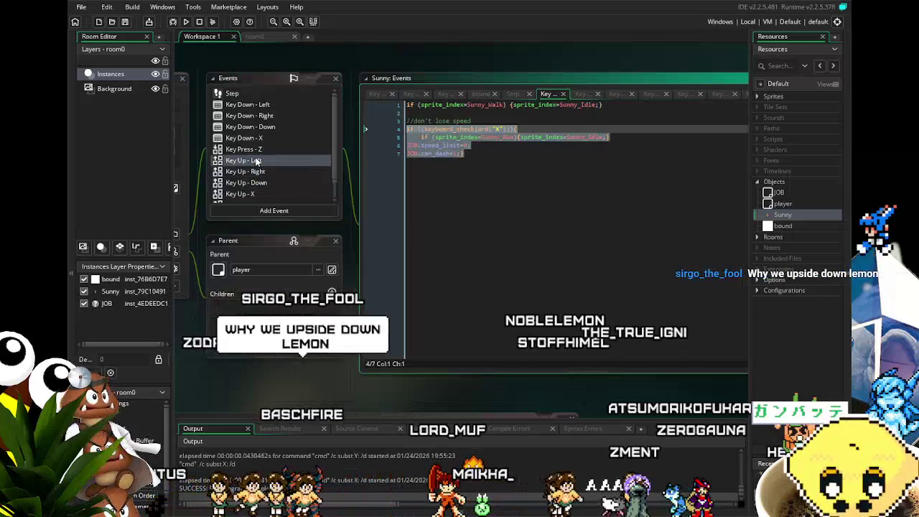
click(491, 207)
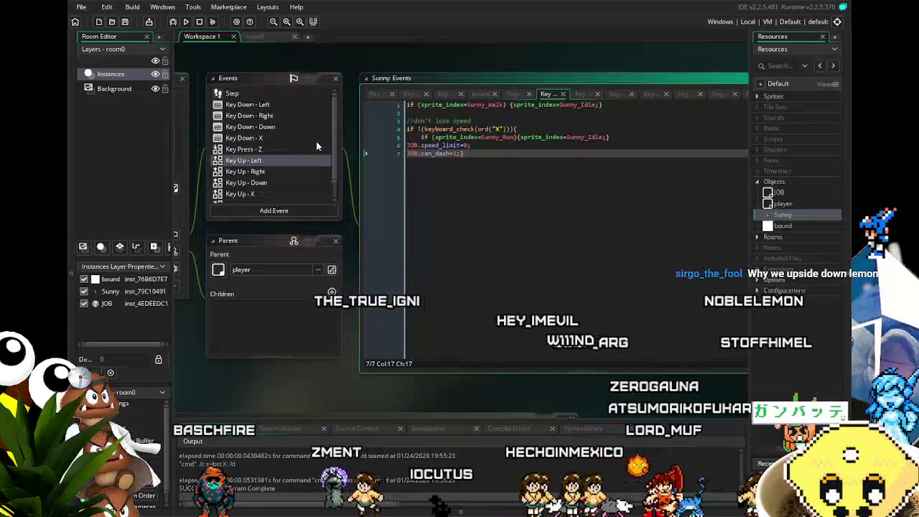
Show the Key Press - Z jump code with its can_dash checks on line 8.
click(299, 150)
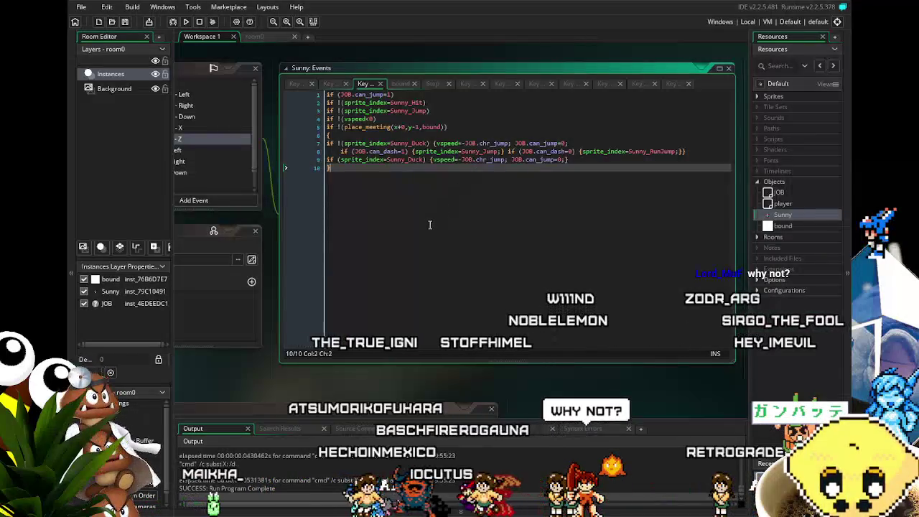
click(215, 154)
click(236, 103)
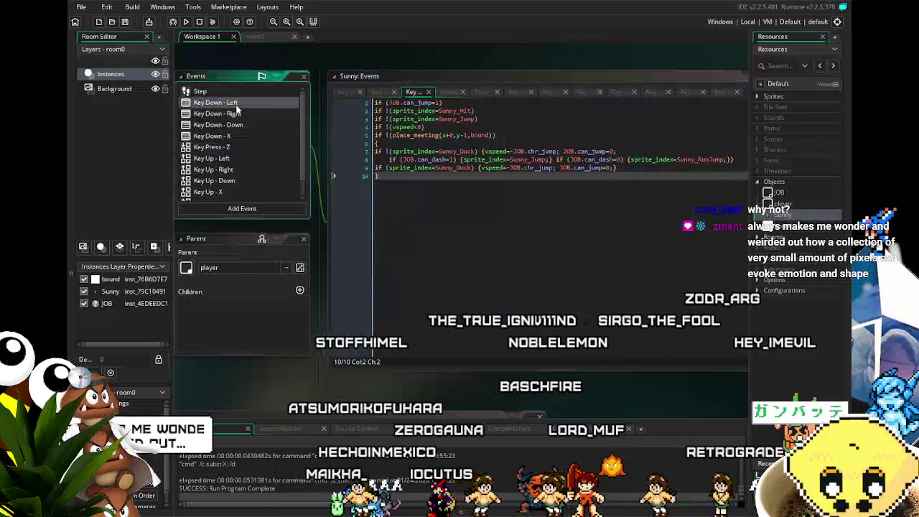
Inspect line 9 of Key Down - Left, selecting the sprite_index check and JOB in x=x-JOB.chr_run.
drag(529, 300, 461, 297)
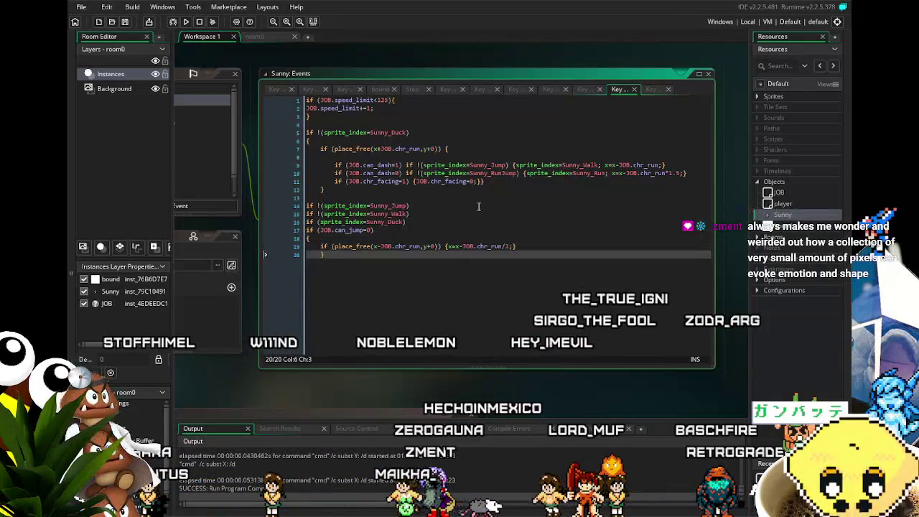
click(602, 165)
drag(552, 169, 525, 170)
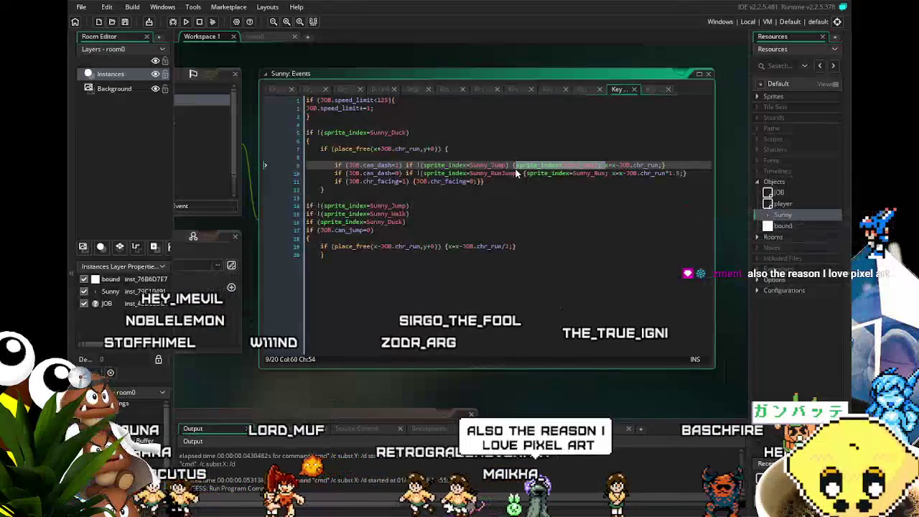
click(532, 210)
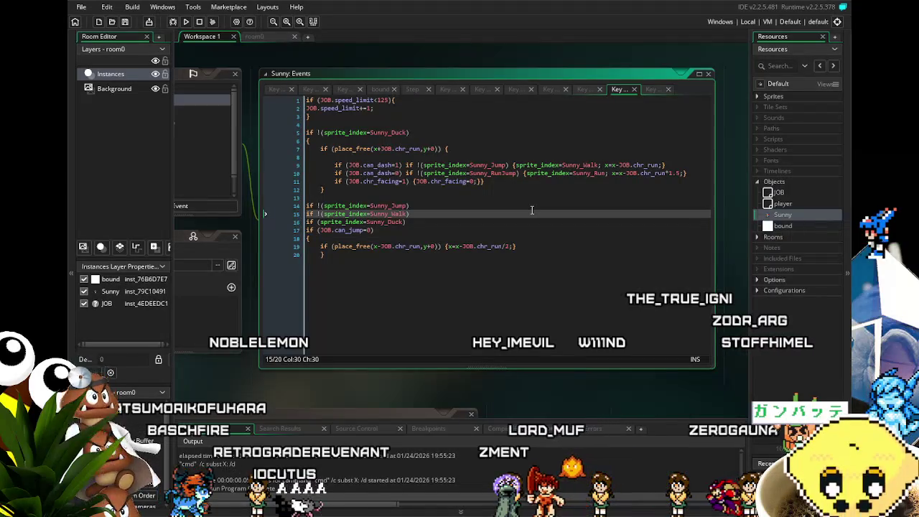
drag(459, 166, 614, 166)
double_click(626, 166)
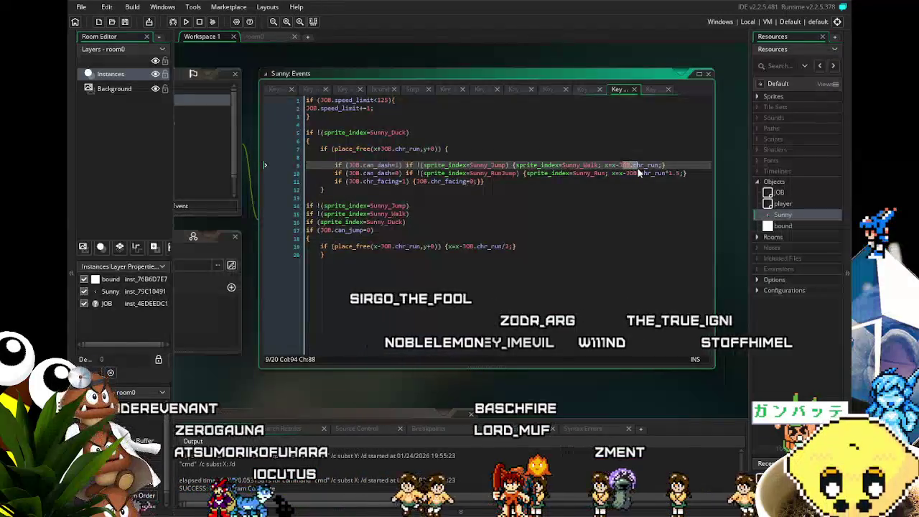
click(614, 165)
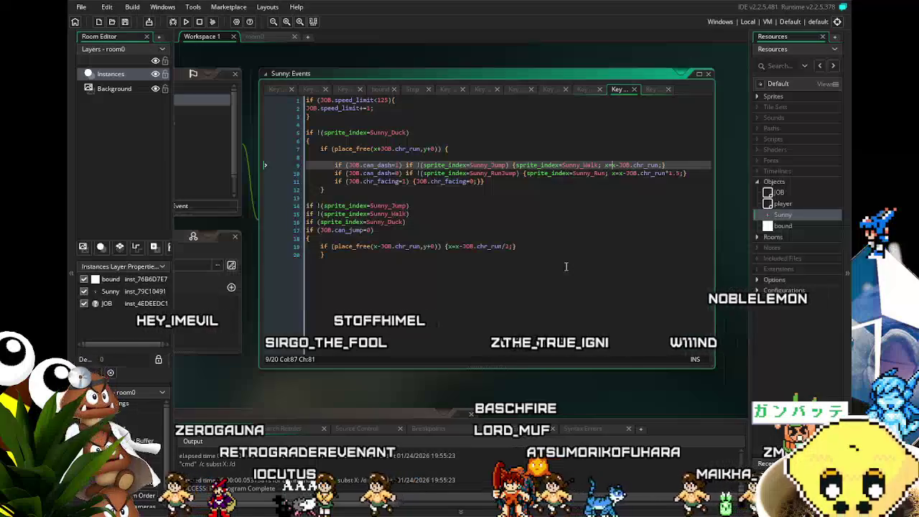
drag(297, 398, 410, 387)
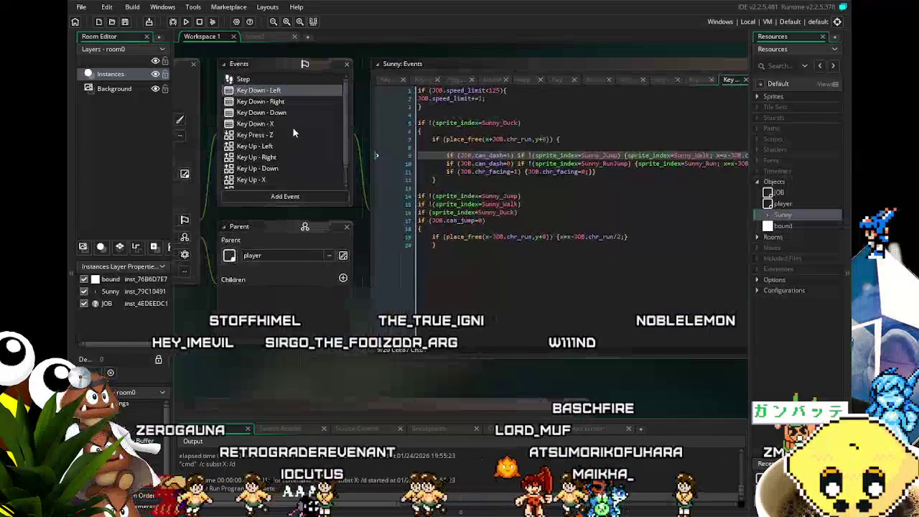
click(258, 81)
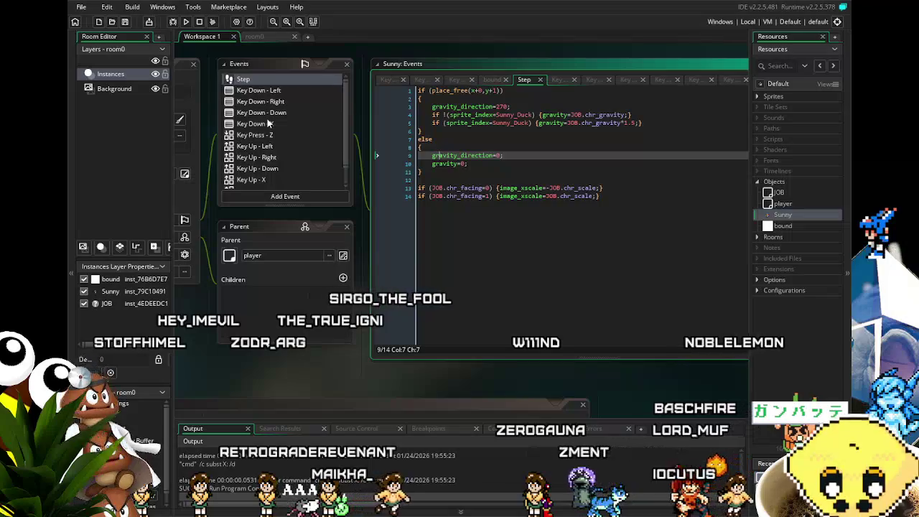
Select 'sprite_index=Sunny_Walk;' on line 9 of the Key Down - Left code.
click(264, 90)
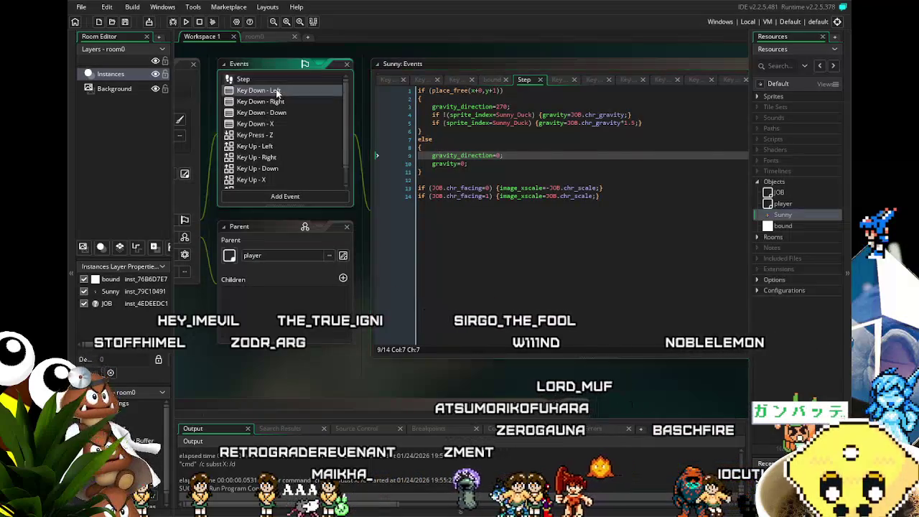
drag(556, 300, 398, 304)
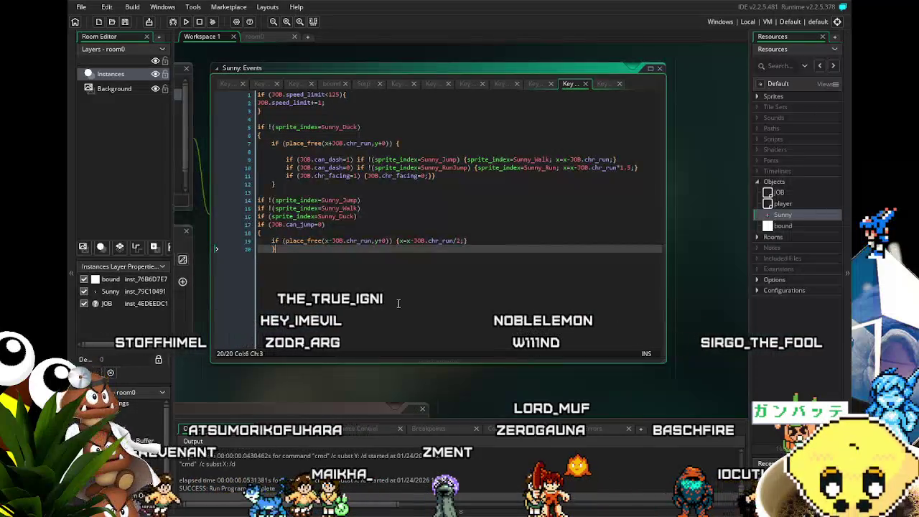
scroll(424, 291, up, 1)
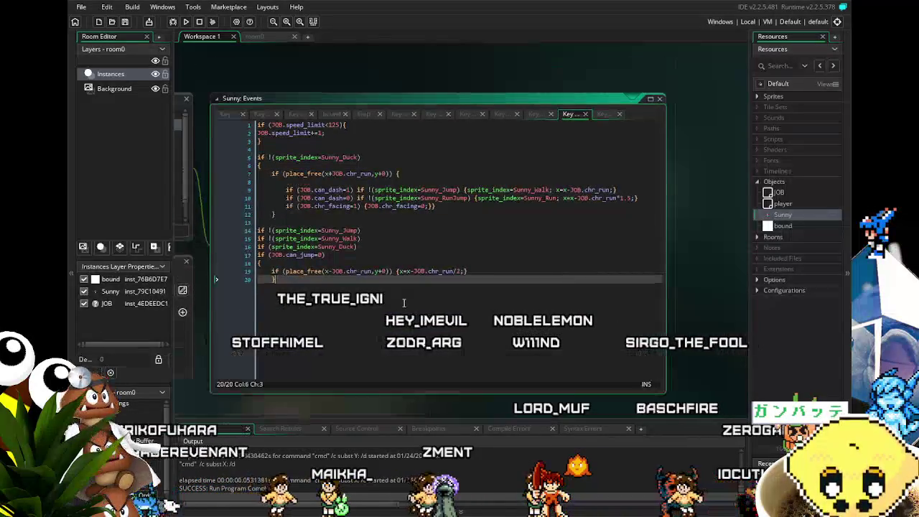
scroll(451, 276, down, 1)
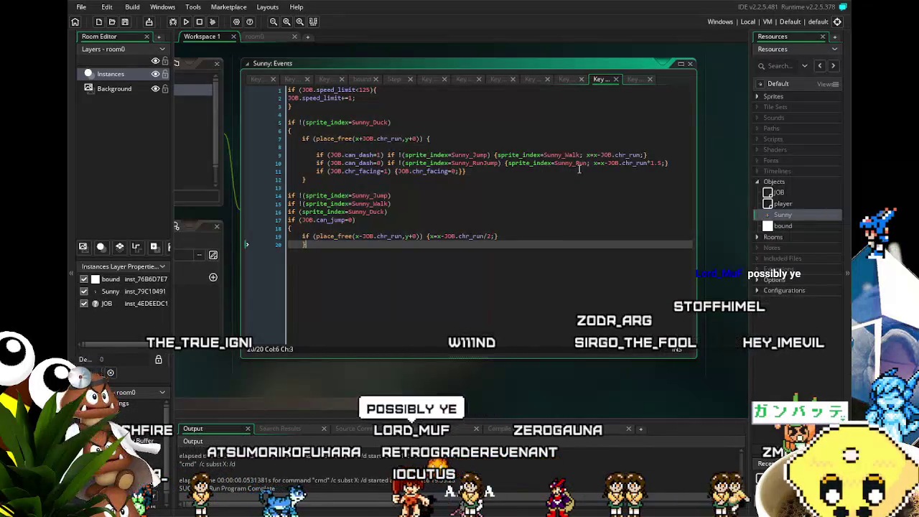
drag(587, 155, 529, 155)
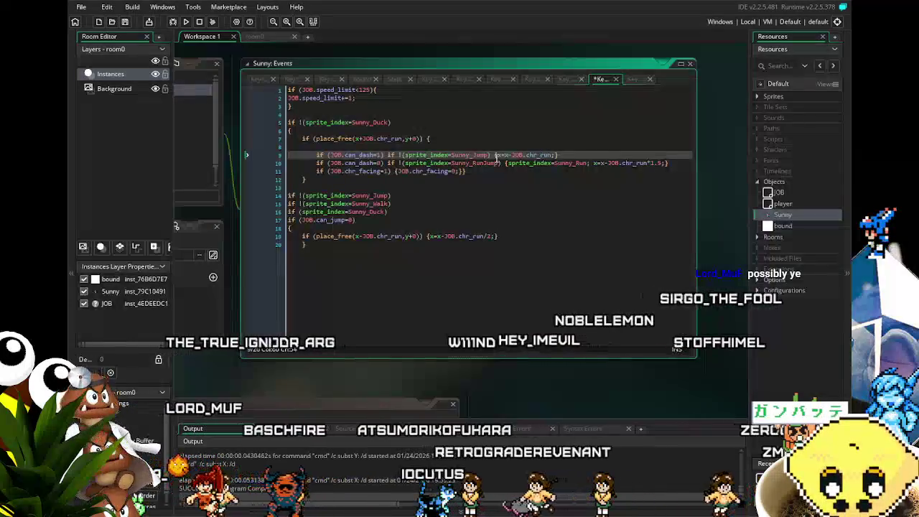
Try deleting line 9's Sunny_Walk assignment and Sunny_Jump condition, then undo and save.
key(BackSpace)
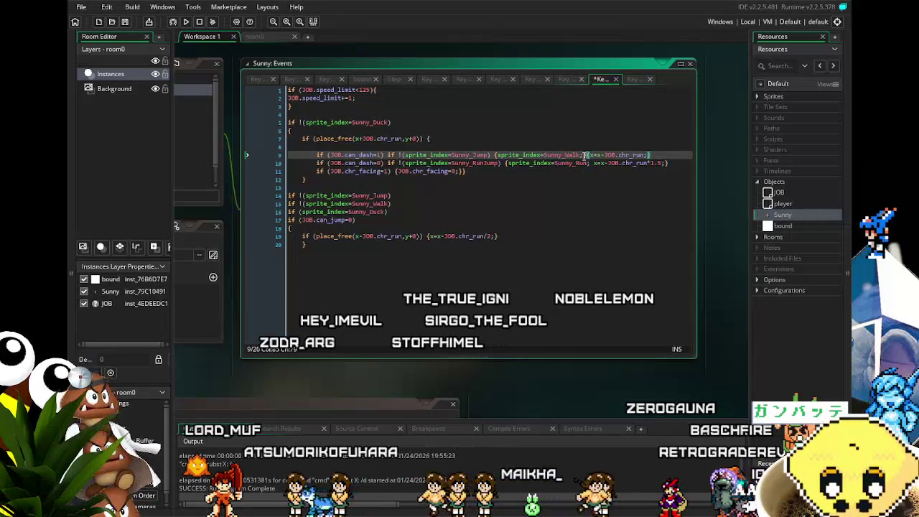
drag(585, 155, 388, 155)
key(BackSpace)
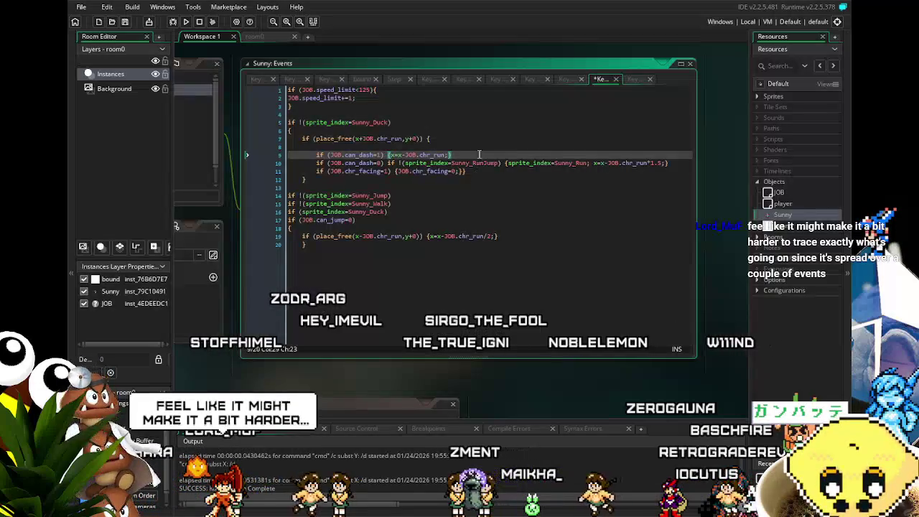
click(678, 162)
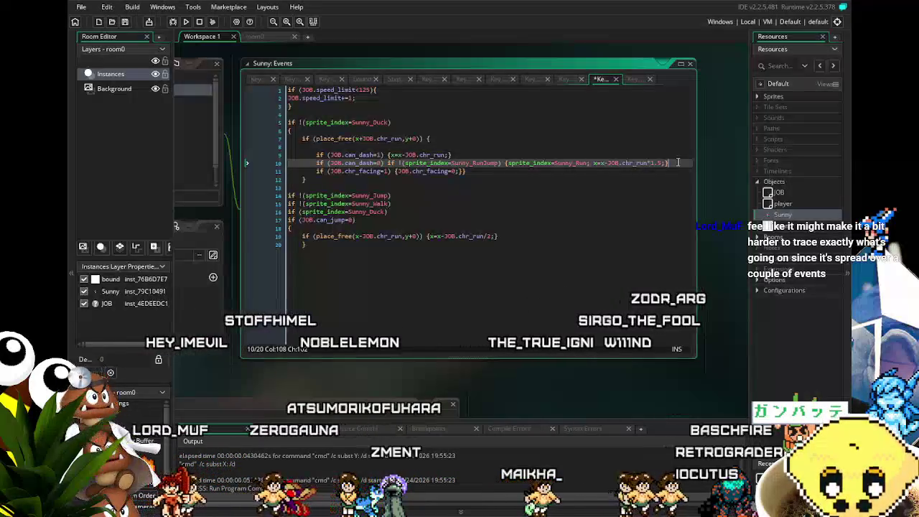
key(ctrl+z)
text(})
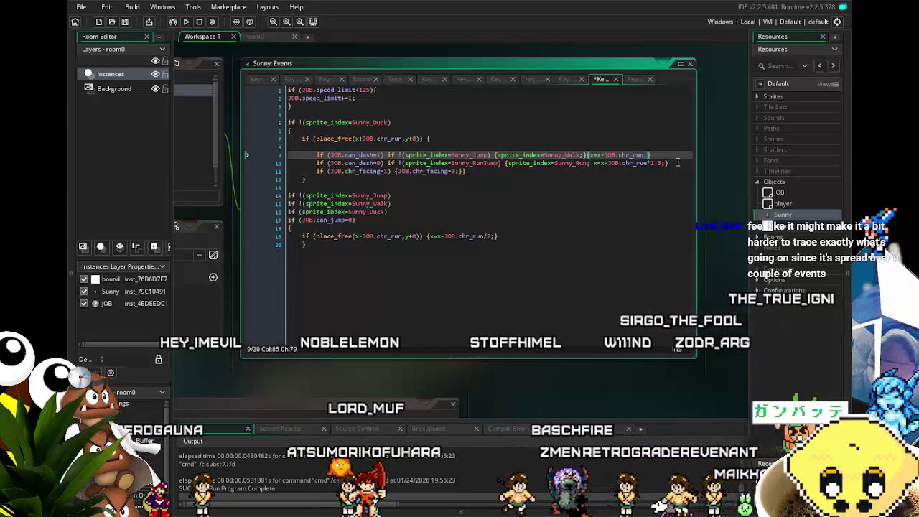
key(Down)
key(Down)
key(Down)
click(586, 154)
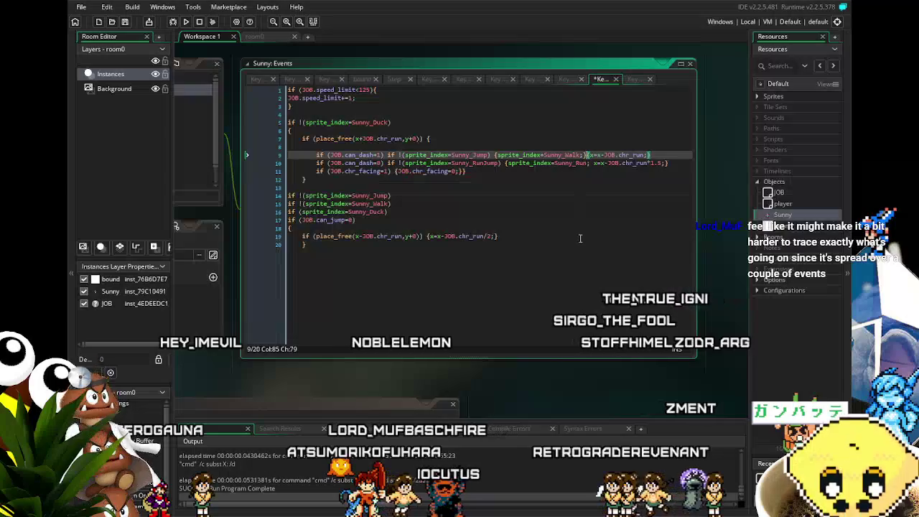
key(ctrl+z)
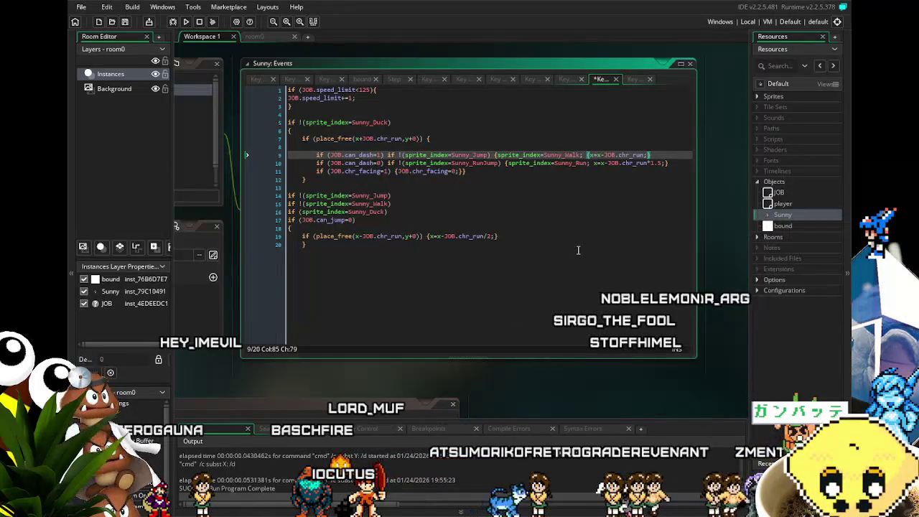
click(578, 250)
key(ctrl+s)
Undo/redo to restore the original line 9, remove the stray space and brace, and save.
key(F9)
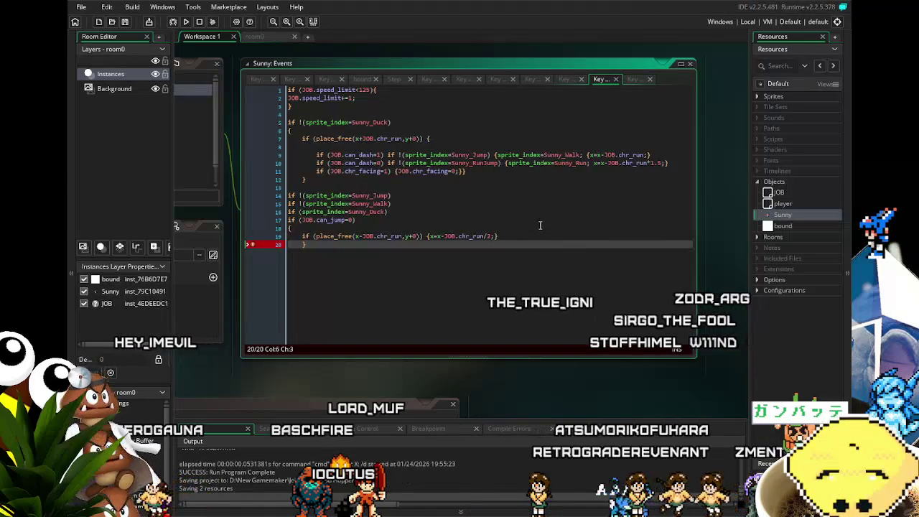
key(ctrl+z)
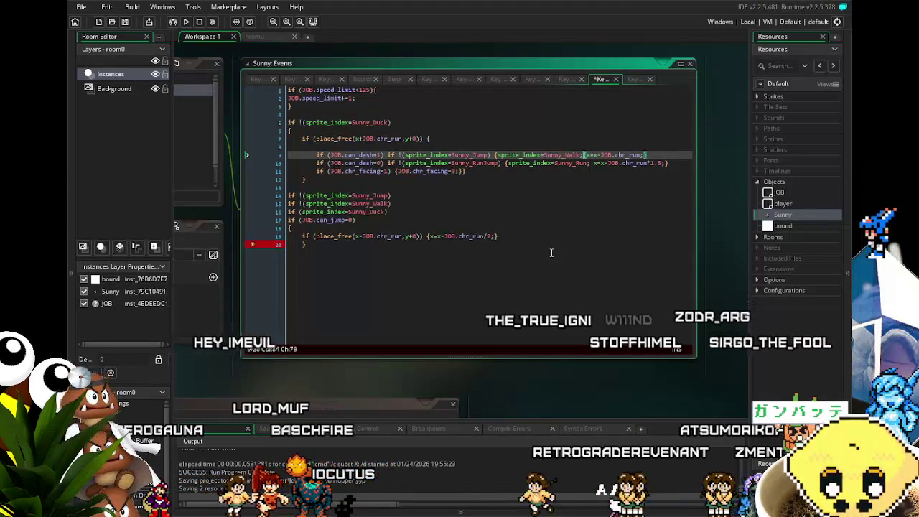
key(ctrl+z)
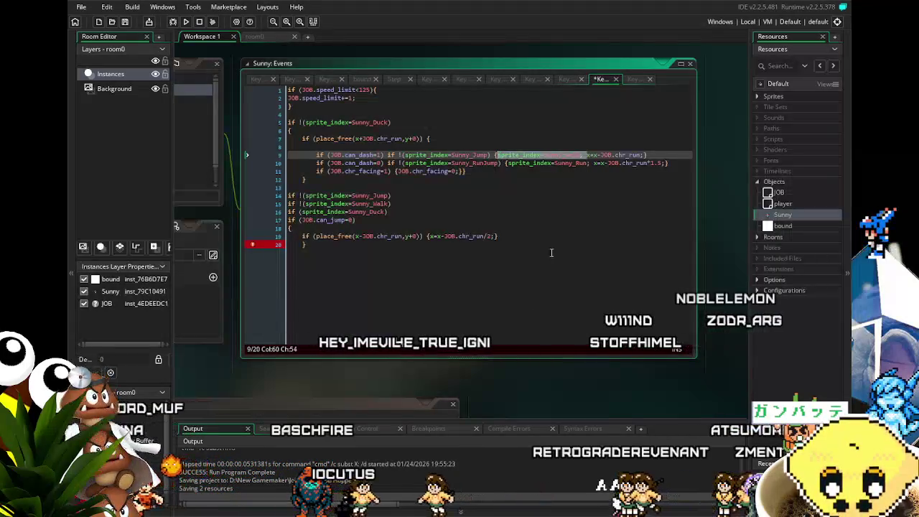
key(ctrl+z)
key(ctrl+z)
key(ctrl+z)
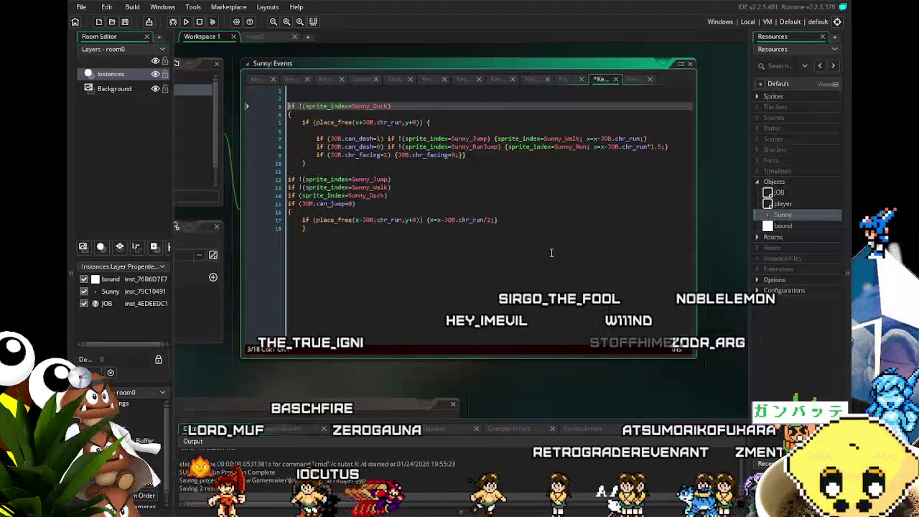
key(ctrl+y)
key(ctrl+y)
key(ctrl+y)
key(ctrl+y)
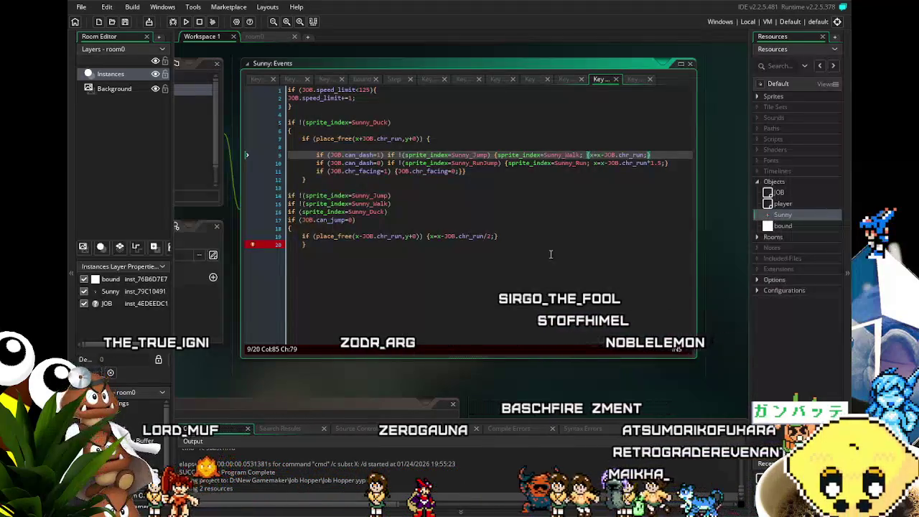
key(BackSpace)
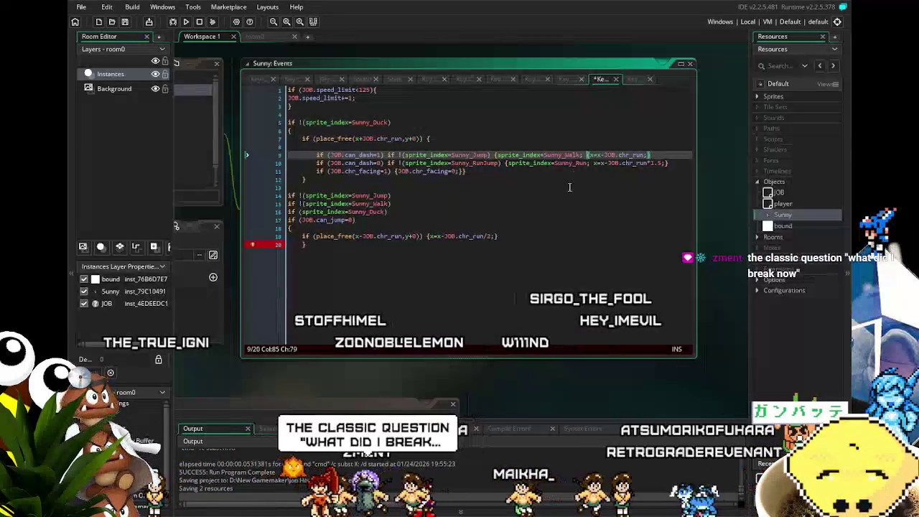
key(Delete)
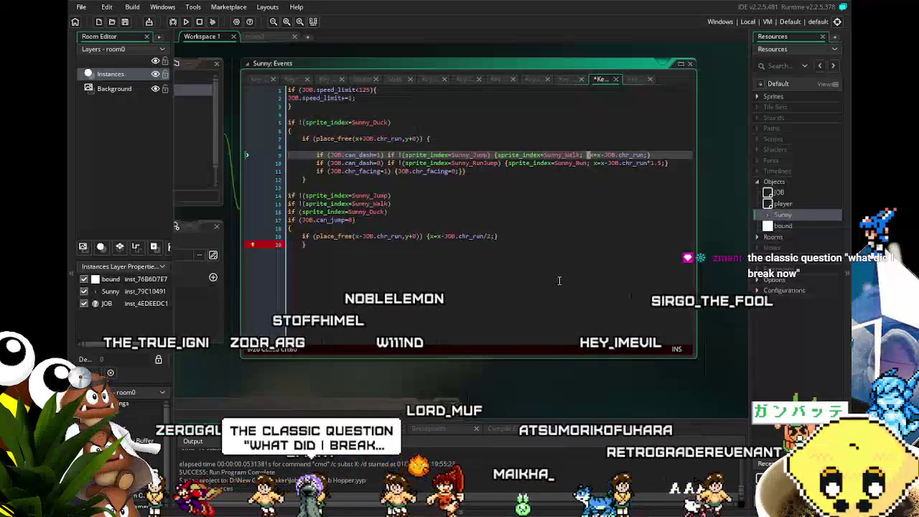
click(560, 280)
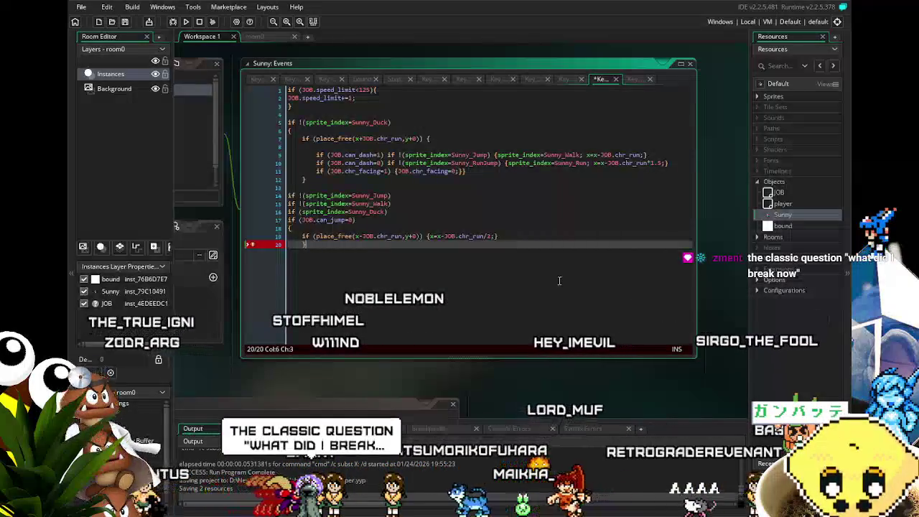
key(ctrl+s)
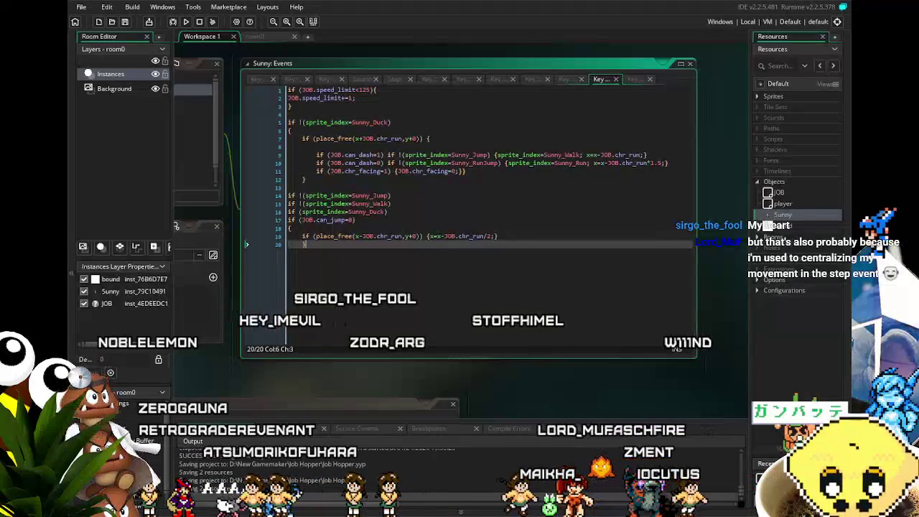
Pan the workspace to reposition the Sunny: Events window.
mouse_move(237, 358)
mouse_down()
mouse_move(291, 354)
mouse_move(281, 351)
mouse_up()
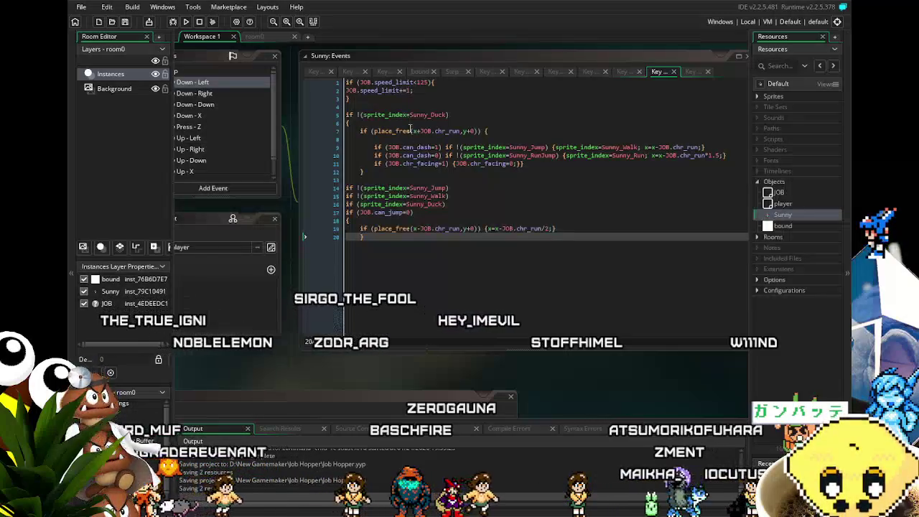
drag(370, 262, 322, 259)
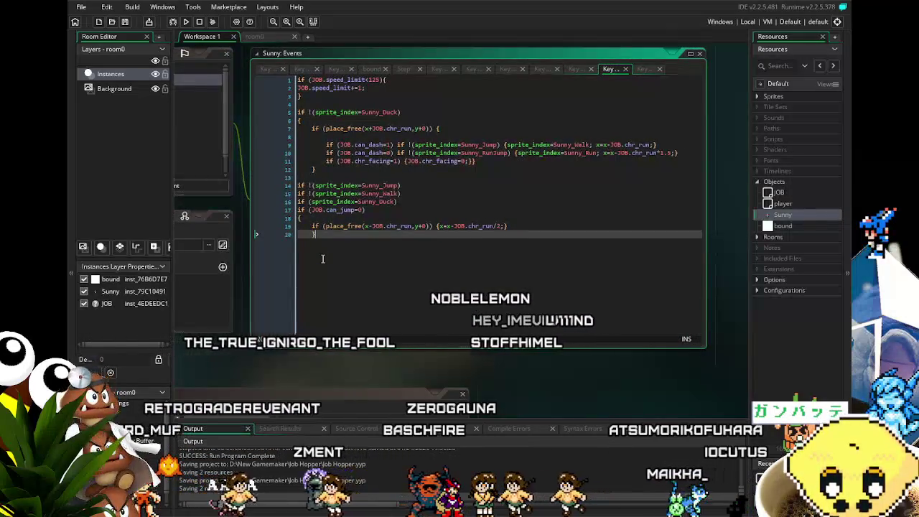
mouse_move(323, 258)
mouse_down()
mouse_move(296, 261)
mouse_move(326, 260)
mouse_move(318, 260)
mouse_up()
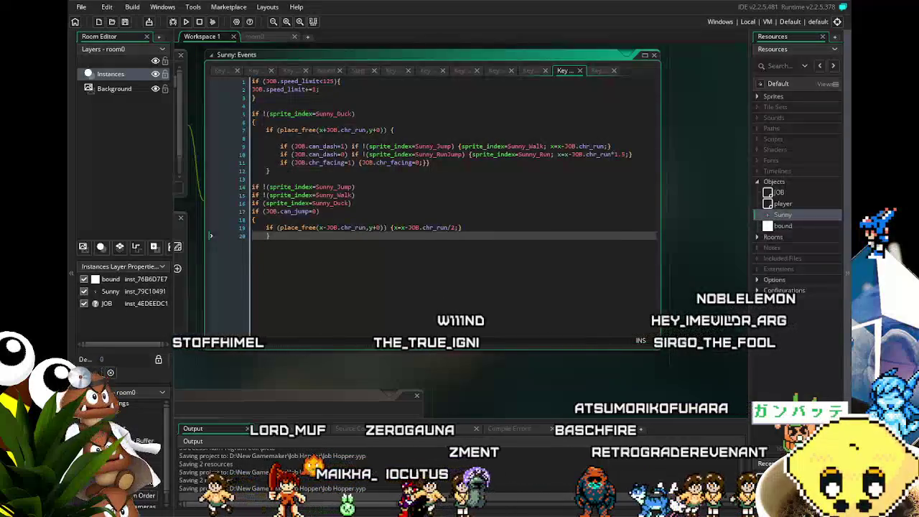
Pan the workspace until Sunny's Events panel sits beside the Key Down - Left code.
mouse_move(320, 355)
mouse_down()
mouse_move(373, 331)
mouse_move(390, 335)
mouse_up()
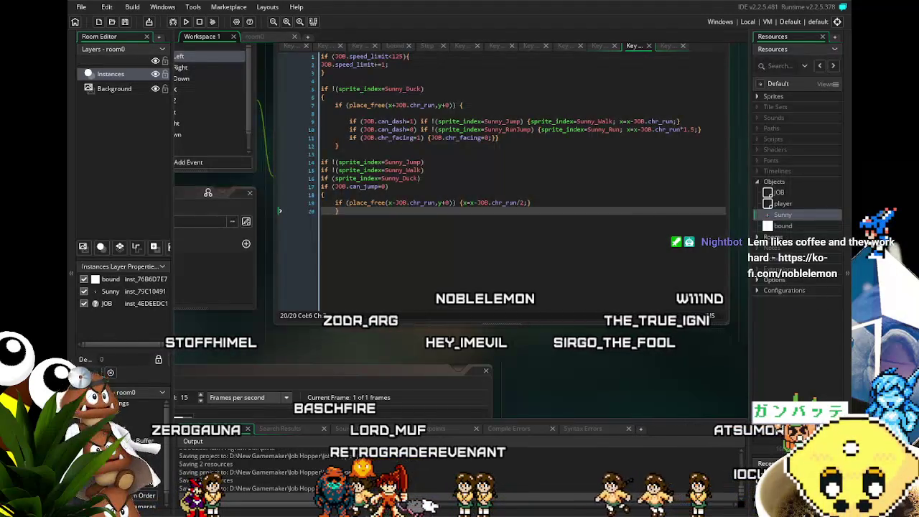
click(416, 296)
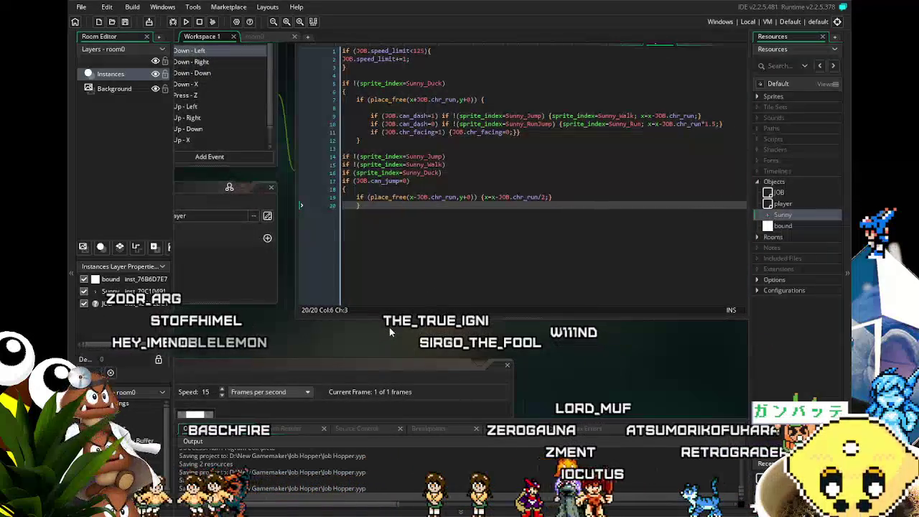
mouse_move(393, 328)
mouse_down()
mouse_move(409, 330)
mouse_move(381, 371)
mouse_up()
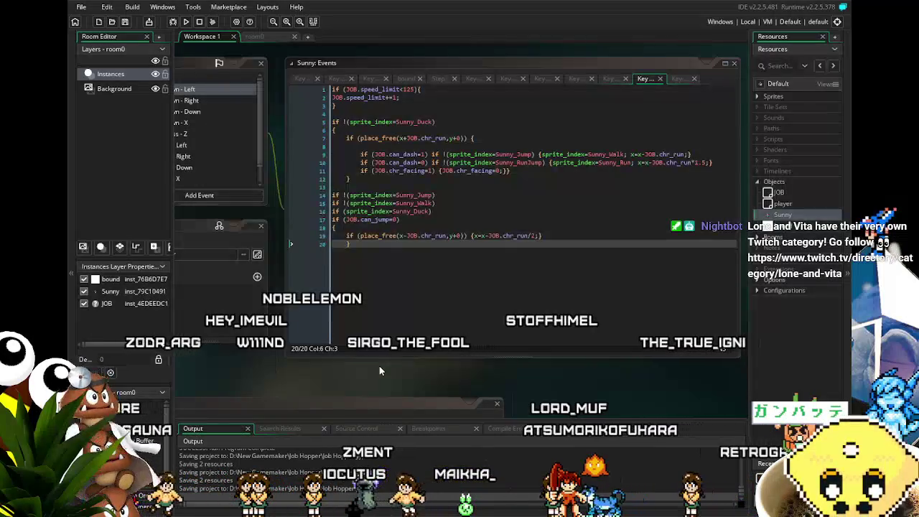
drag(379, 366, 391, 366)
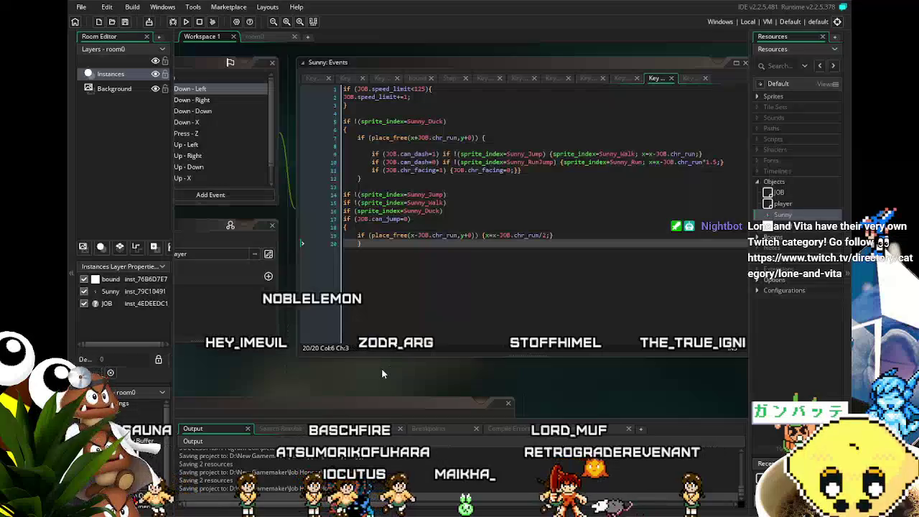
drag(382, 368, 419, 368)
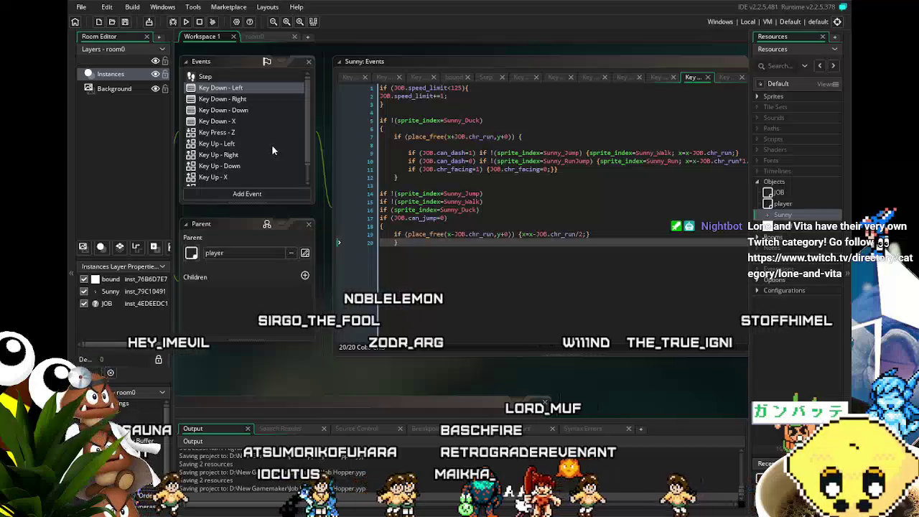
Review the Key Up - Left, Key Up - Right, Key Up - X, Key Down - Right and Key Down - Left code.
click(246, 143)
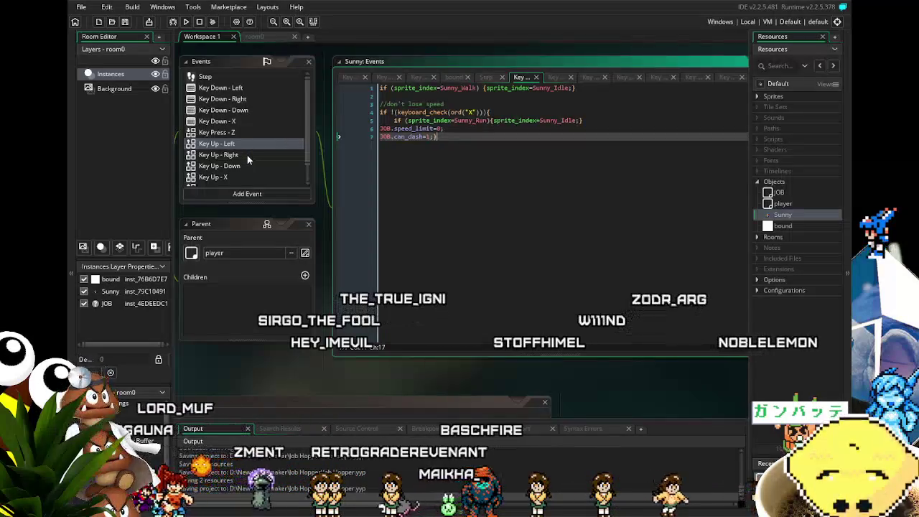
click(247, 155)
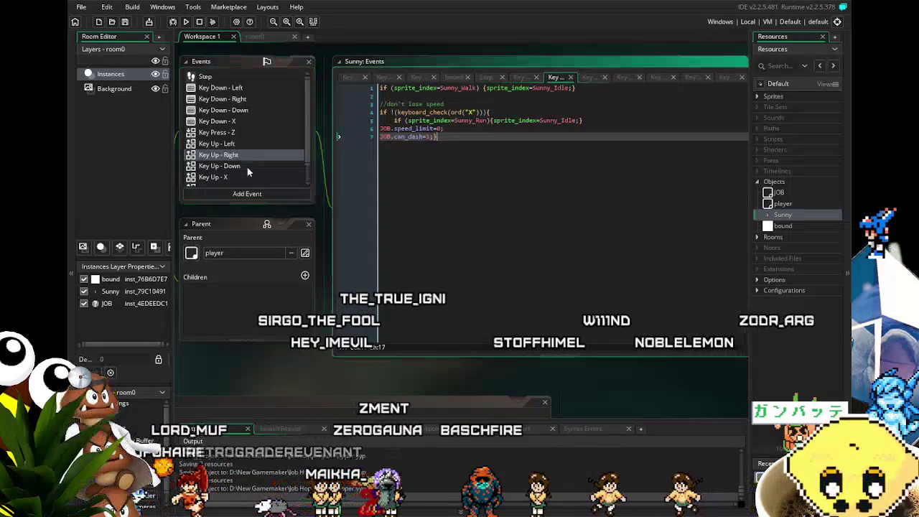
click(245, 177)
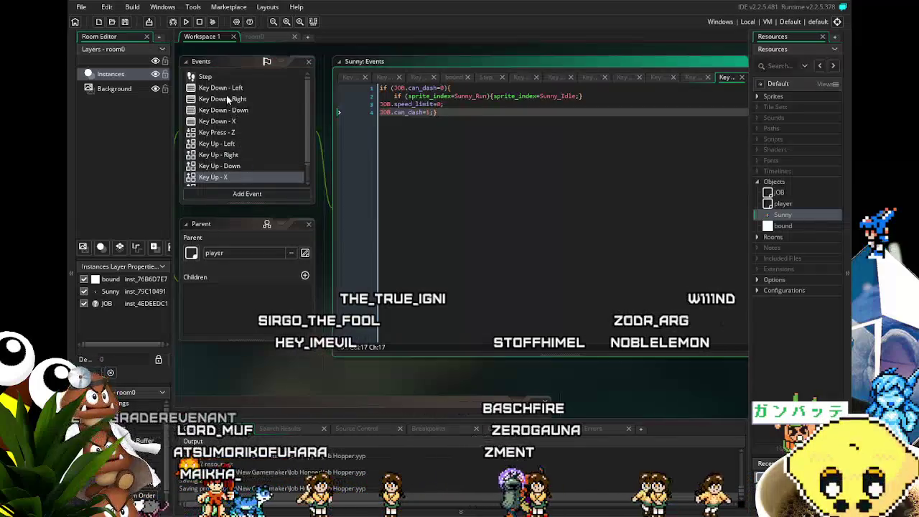
click(226, 99)
click(230, 89)
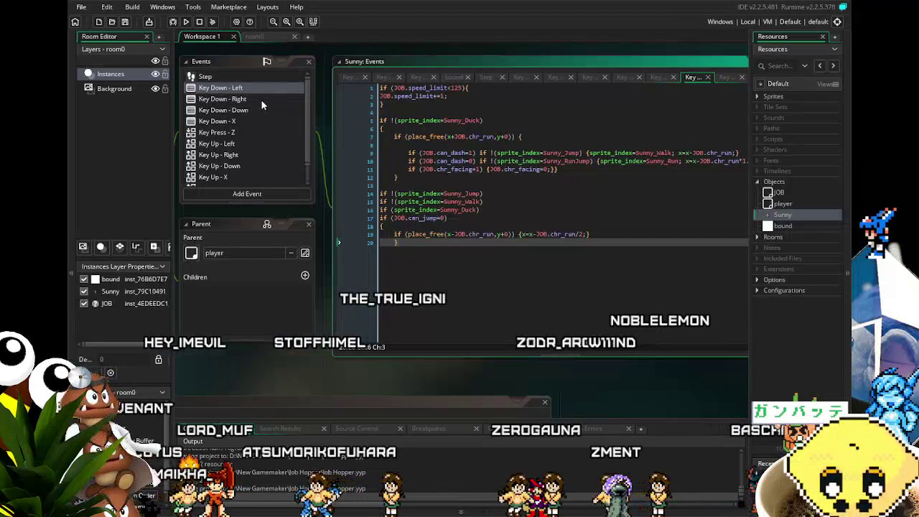
In Key Down - Right, insert a line break after the place_free check on line 7.
click(263, 100)
click(593, 135)
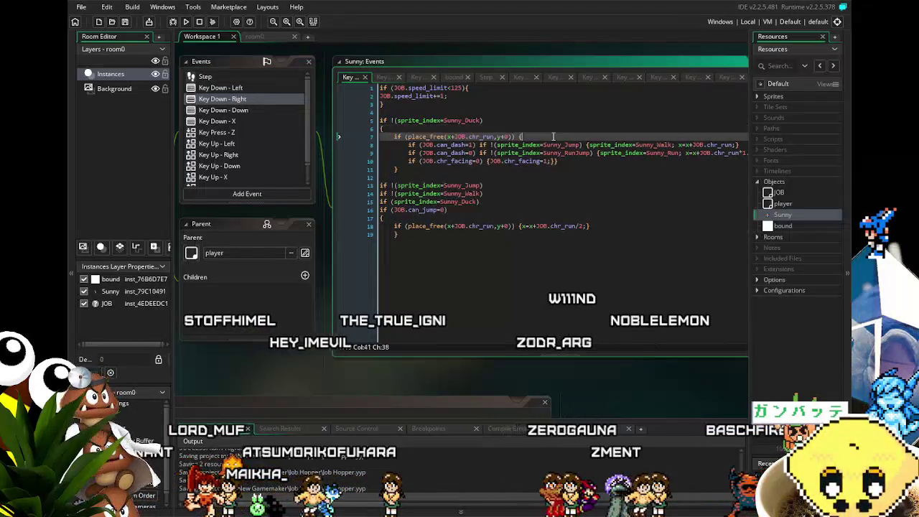
key(Return)
click(513, 270)
mouse_move(507, 270)
mouse_down()
mouse_move(429, 275)
mouse_move(459, 274)
mouse_up()
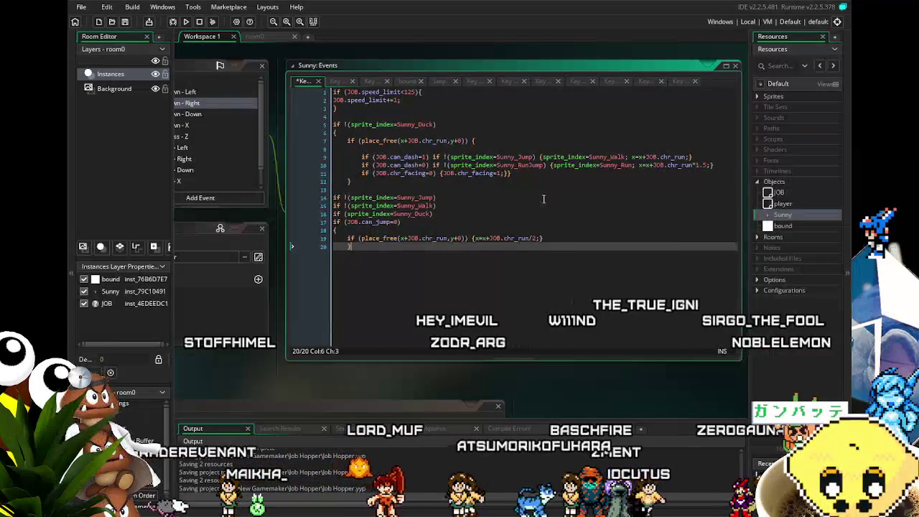
click(630, 157)
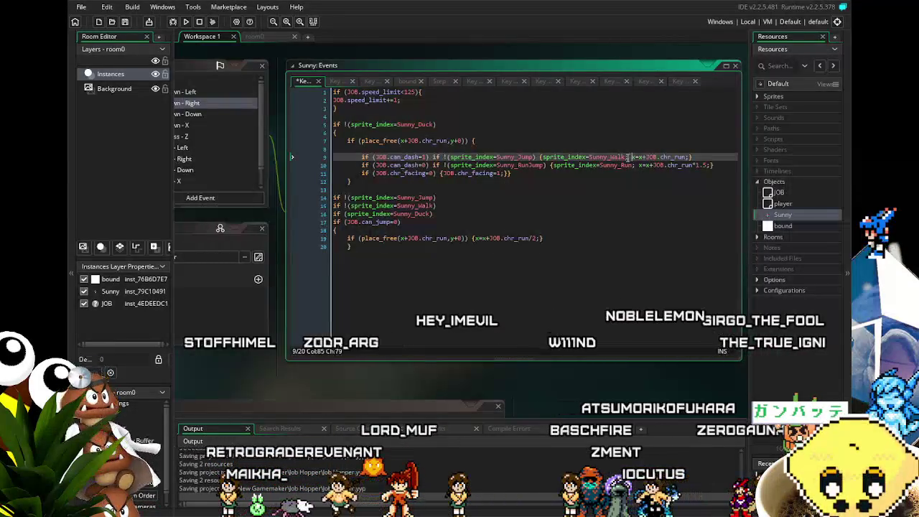
key(BackSpace)
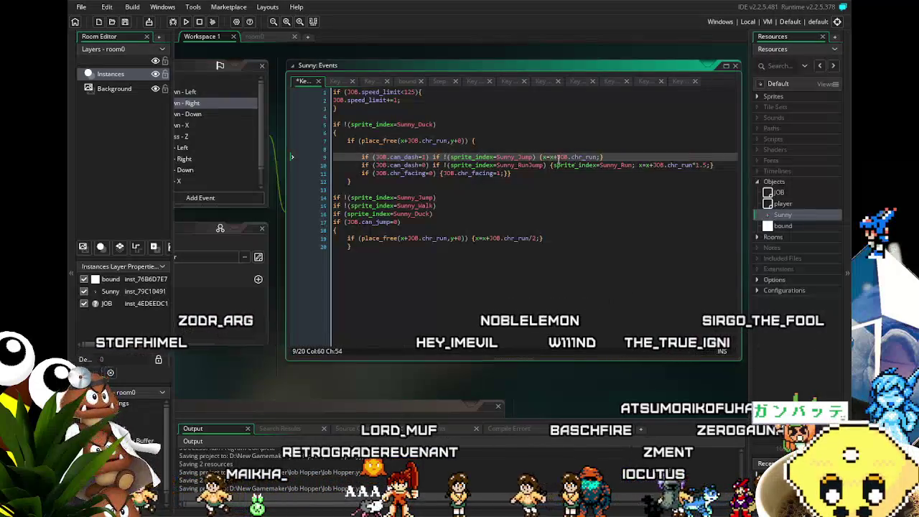
click(637, 165)
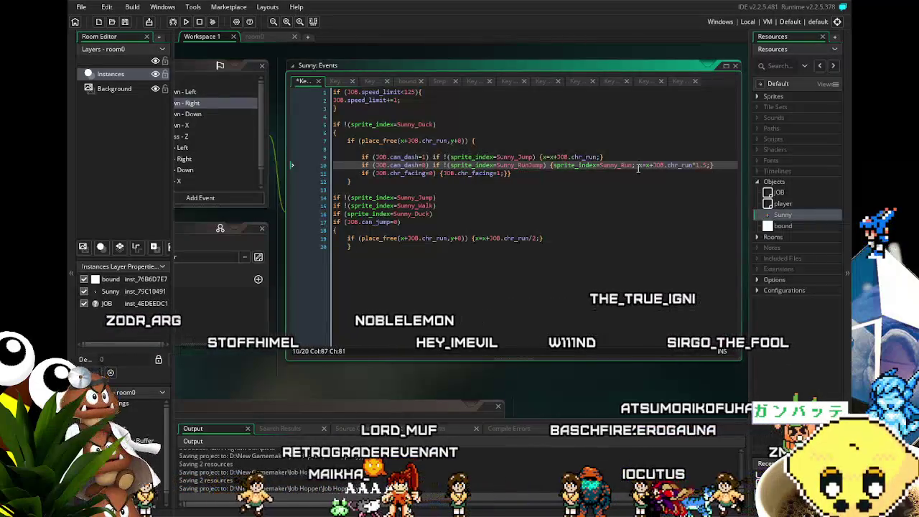
key(ctrl+z)
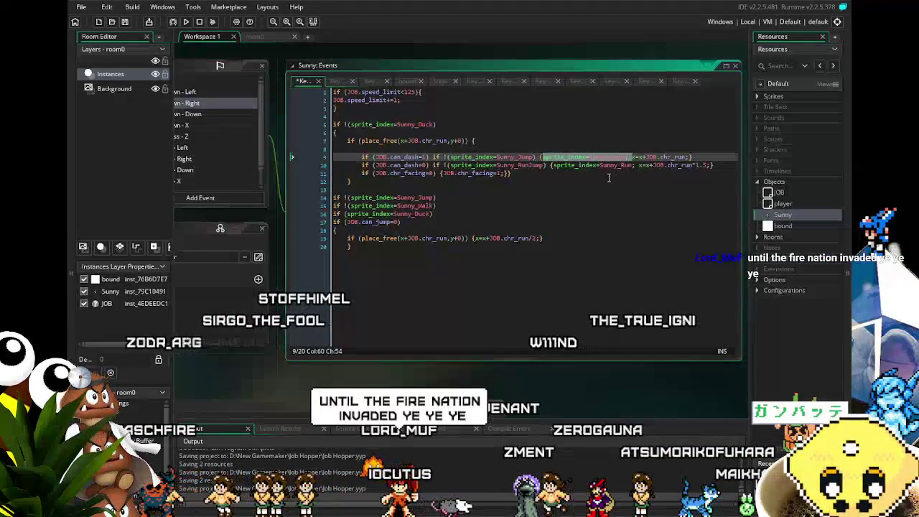
key(Home)
key(shift+End)
key(Up)
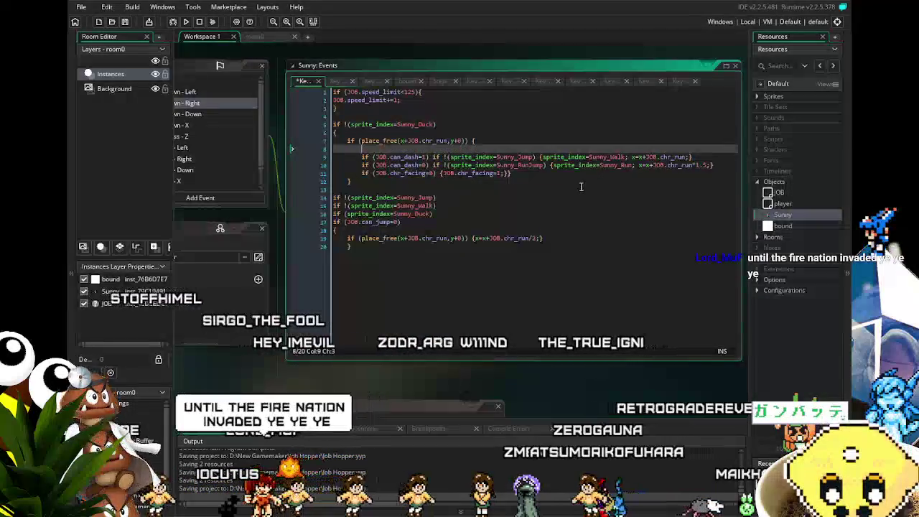
click(580, 189)
click(545, 156)
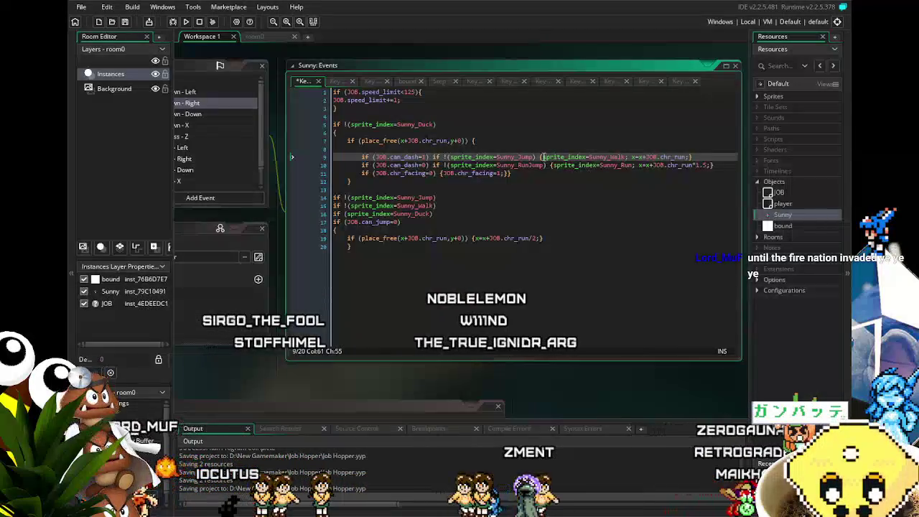
key(Left)
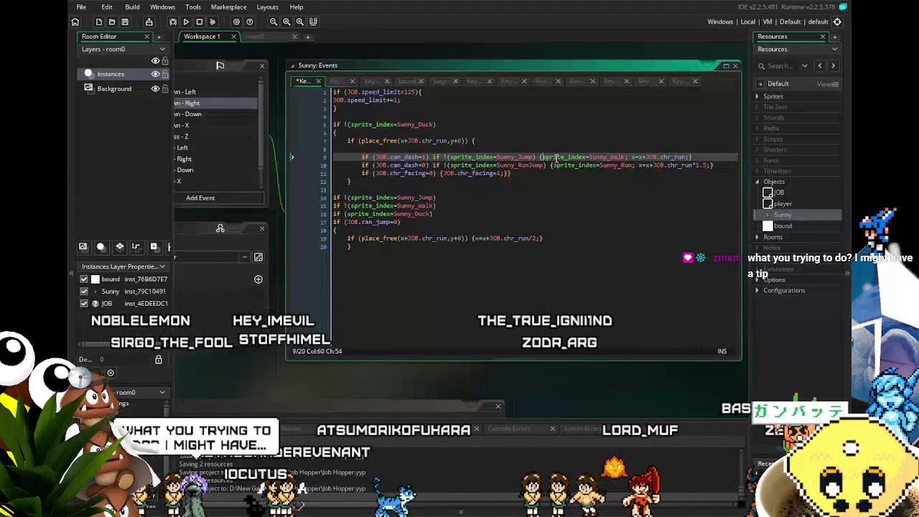
text(/*)
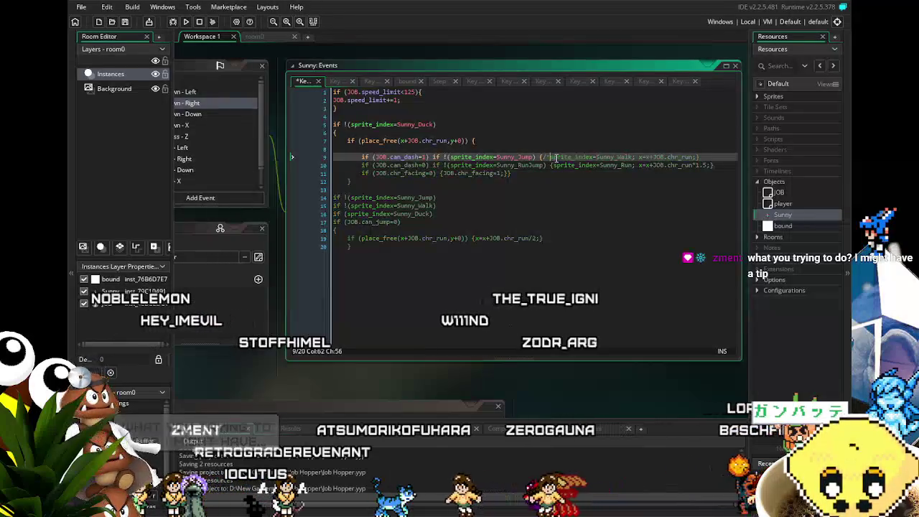
Wrap 'if !(sprite_index=Sunny_Jump)' and 'sprite_index=Sunny_Walk;' on line 9 in /* */ comments.
click(635, 156)
text(*/)
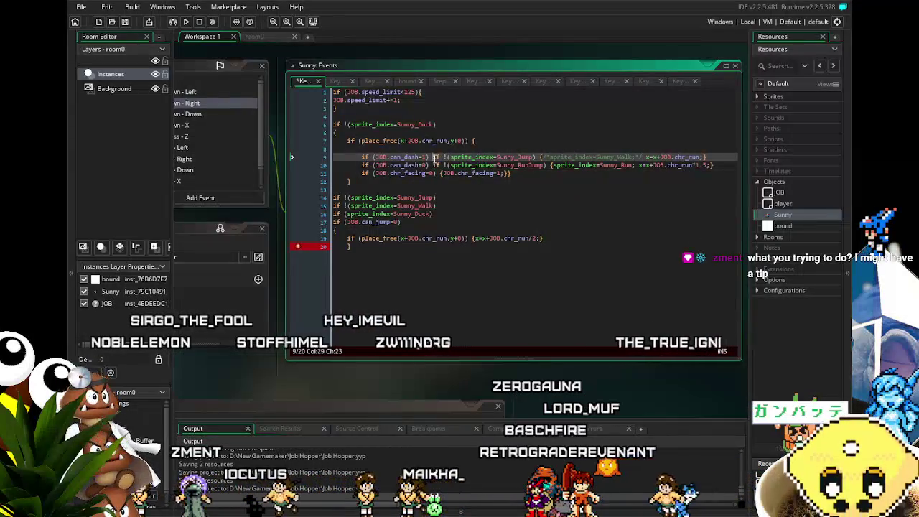
click(445, 163)
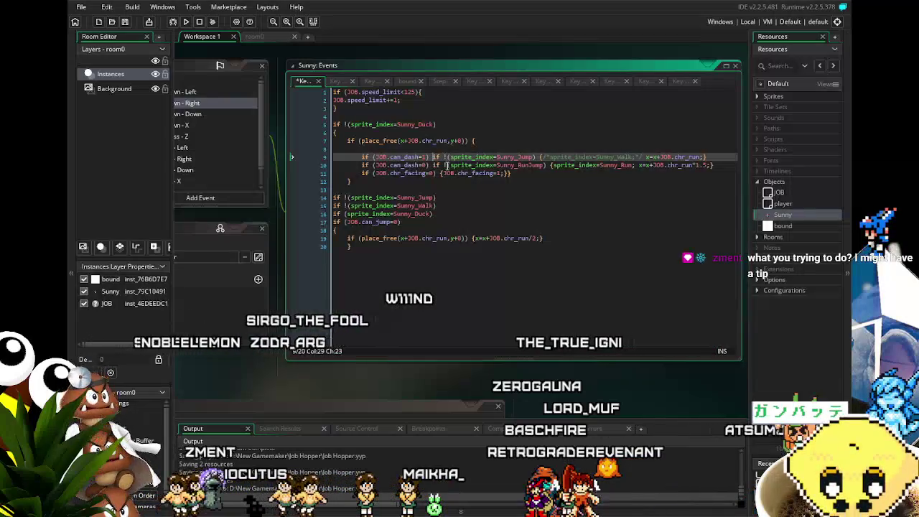
text(/*)
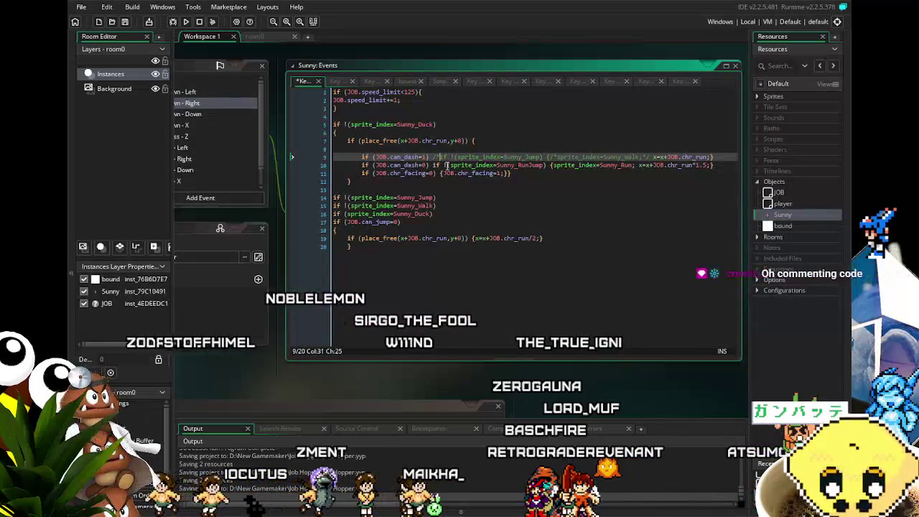
click(544, 157)
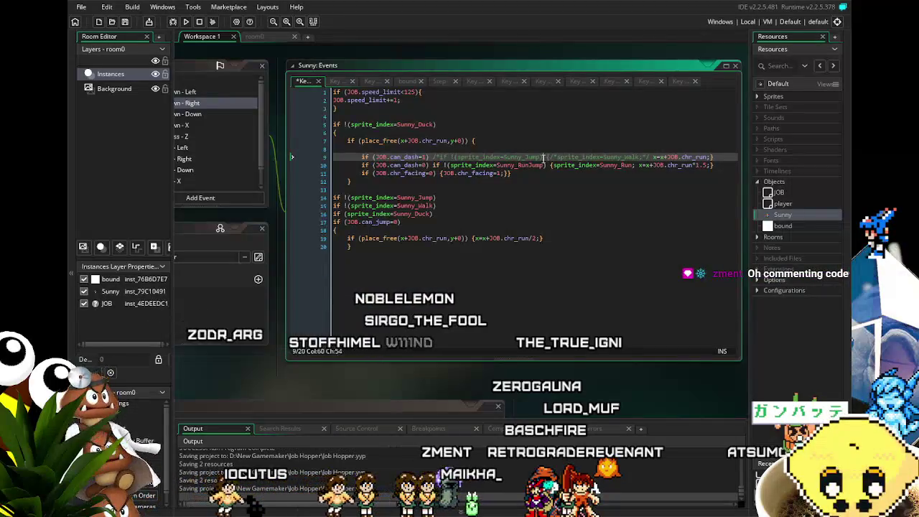
text(*/)
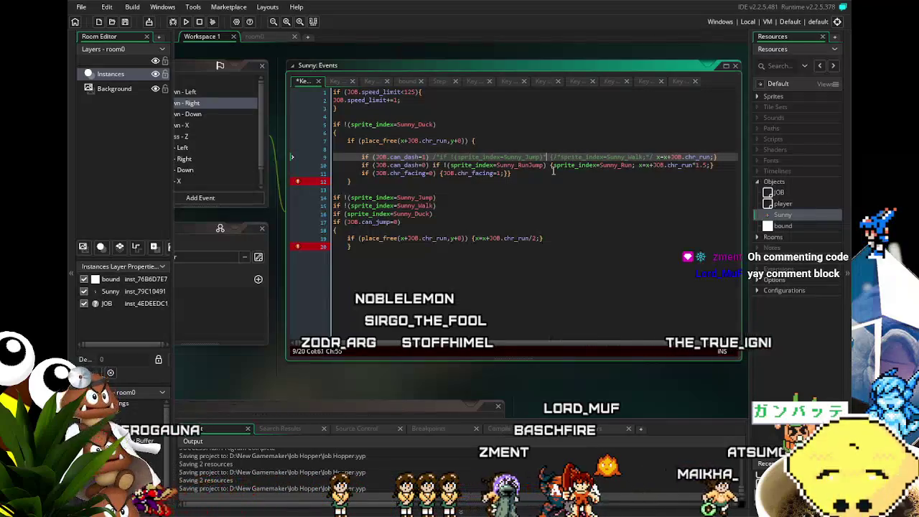
key(BackSpace)
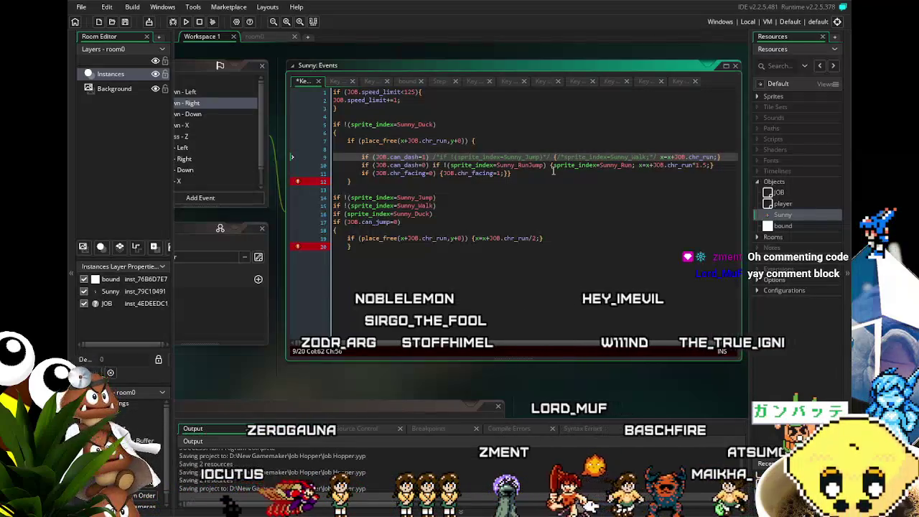
text(*/)
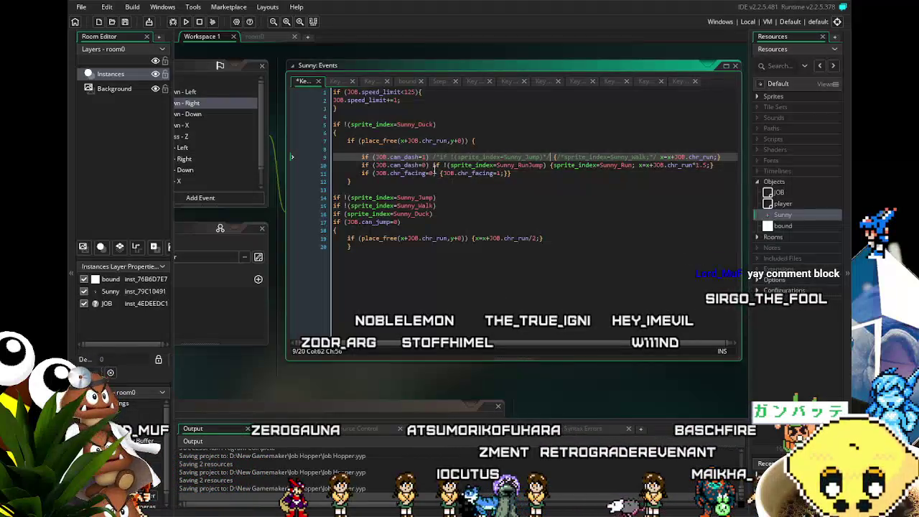
On line 10, enclose 'if !(sprite_index=Sunny_RunJump)' and 'sprite_index=Sunny_Run;' in /* */ comments, fixing typos.
click(433, 166)
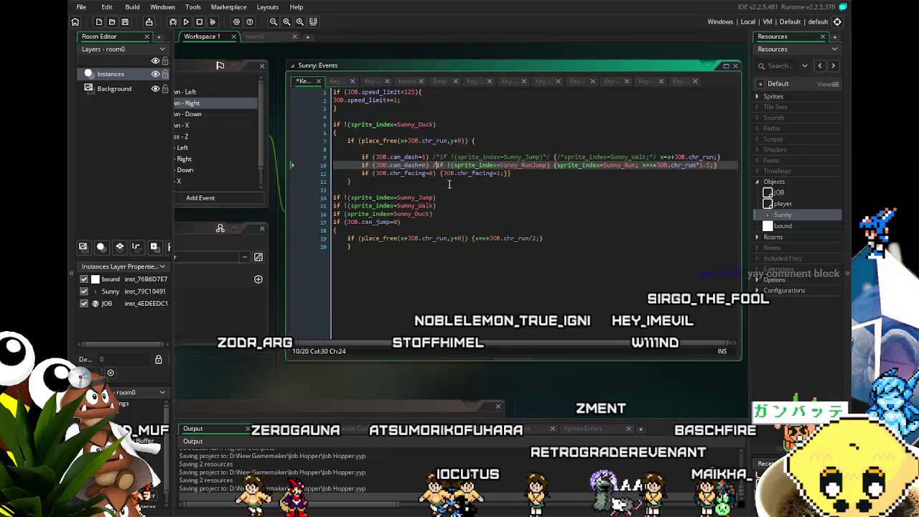
text(/*)
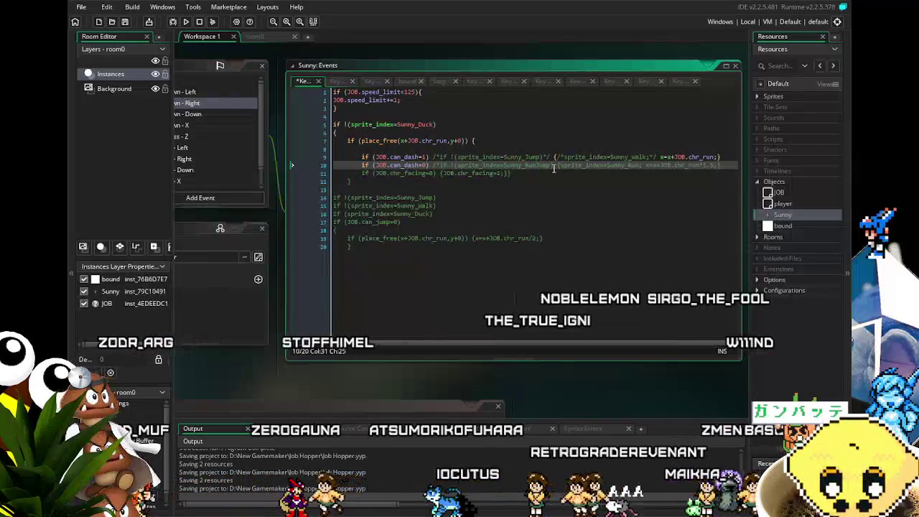
text(*/)
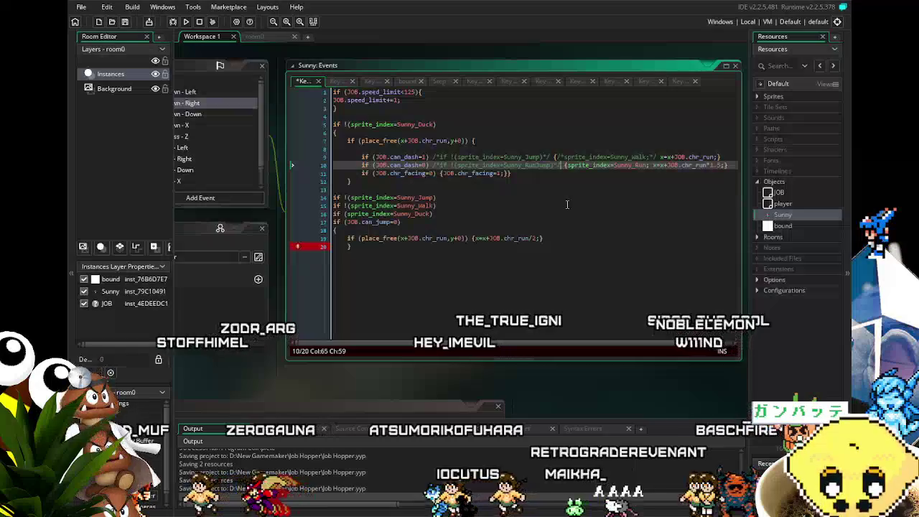
key(Right)
key(Right)
key(Right)
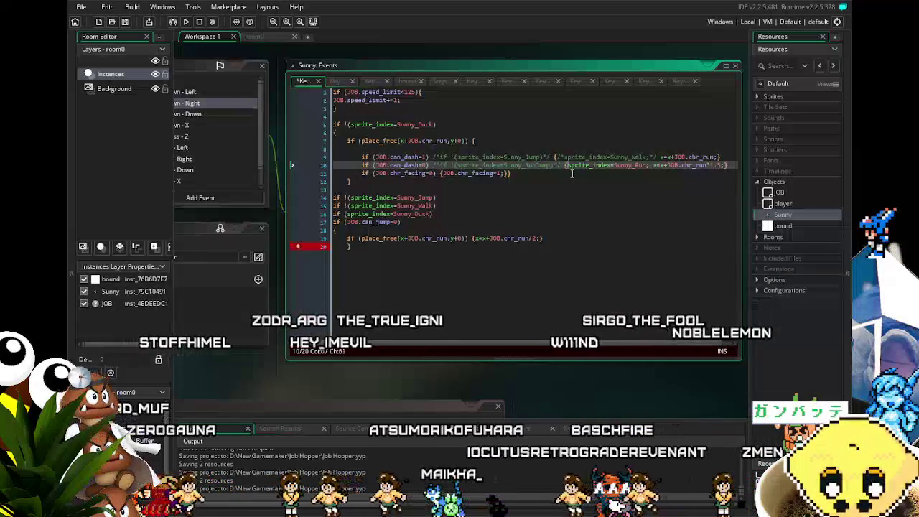
text(/*)
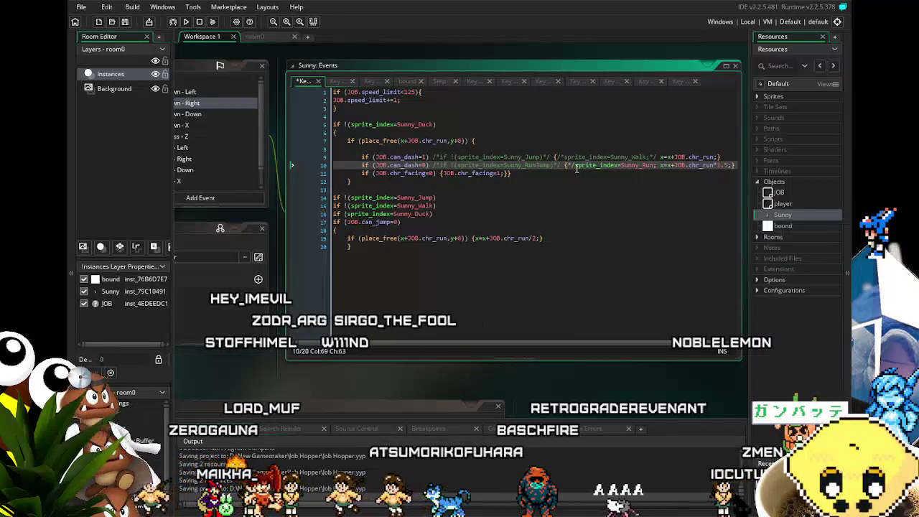
key(BackSpace)
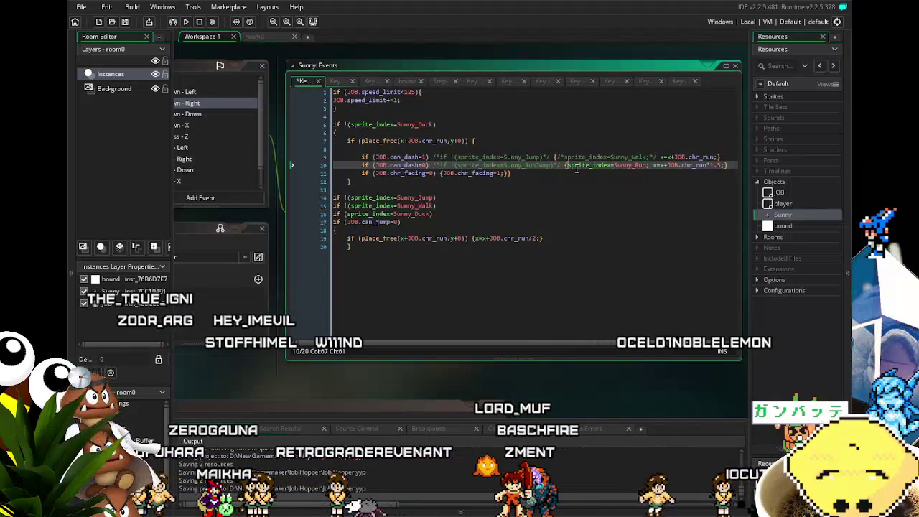
key(BackSpace)
text(/)
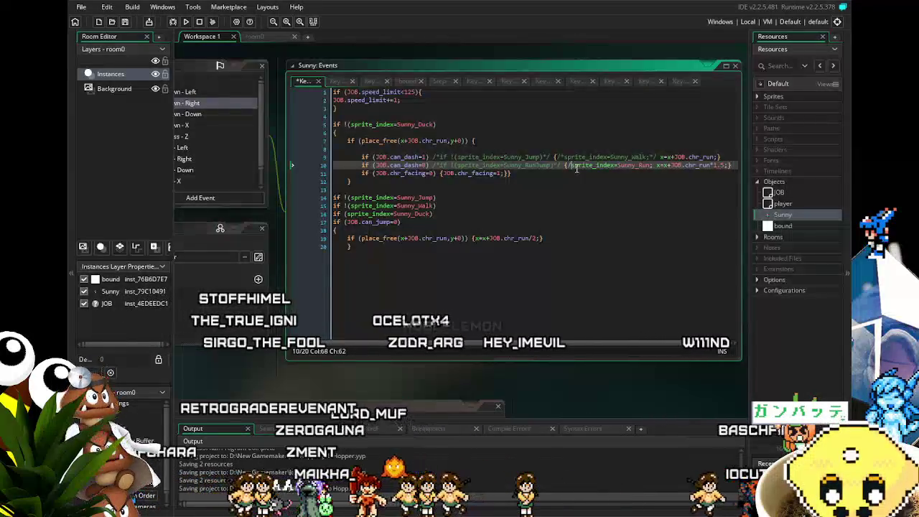
text(*)
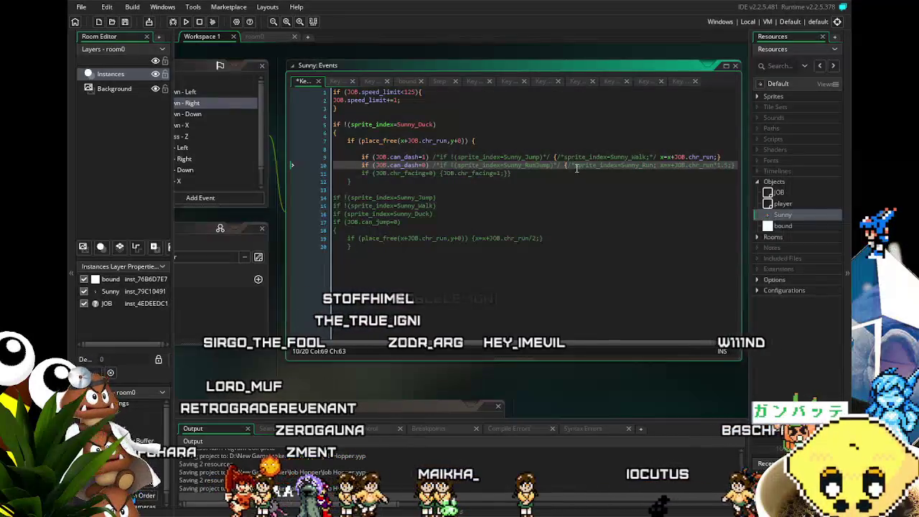
click(655, 165)
text(;*/)
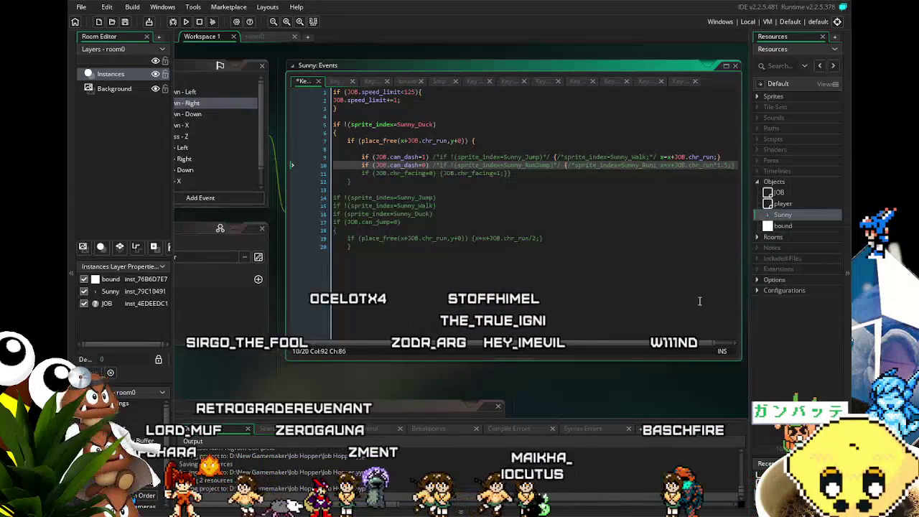
key(BackSpace)
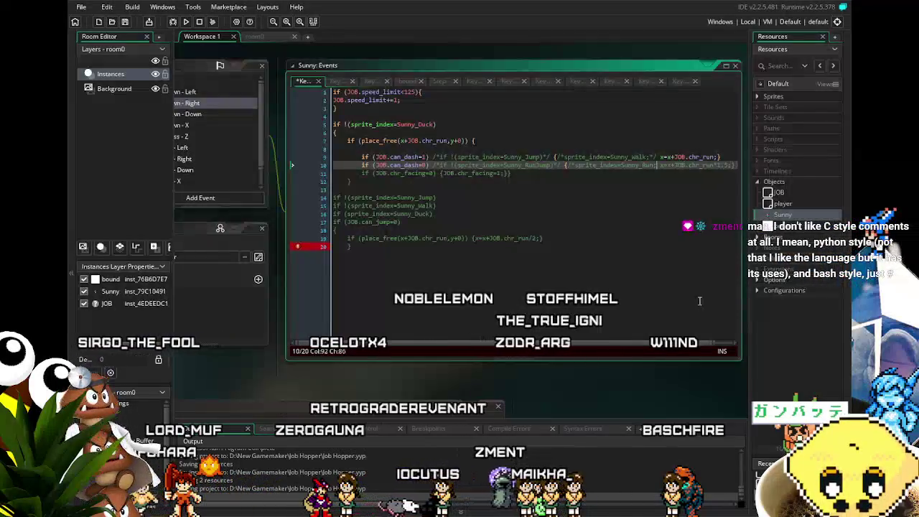
text(*/)
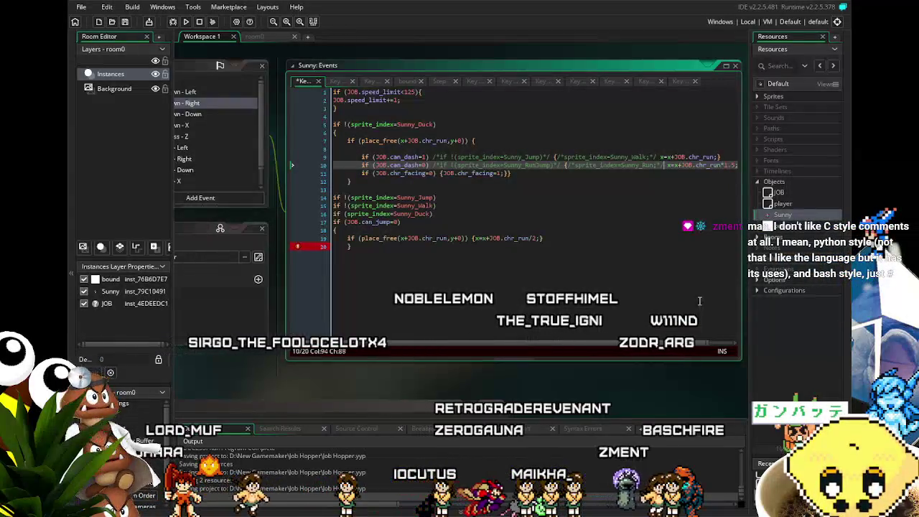
click(643, 292)
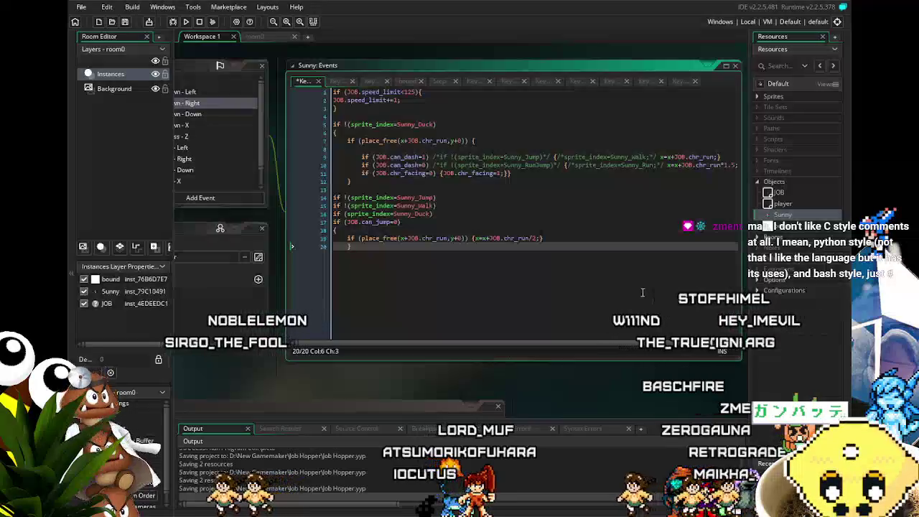
Pan the workspace until the whole Sunny: Events code editor is centred in view.
drag(627, 279, 588, 268)
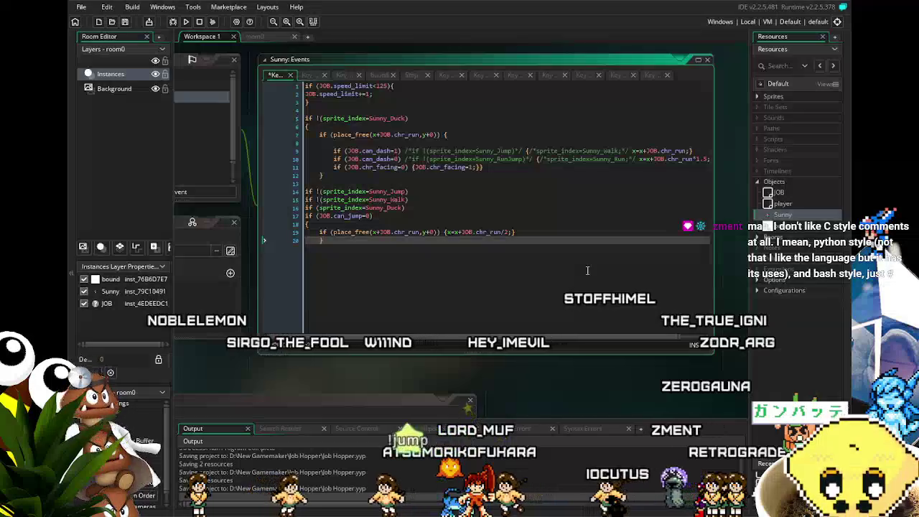
drag(358, 315, 430, 282)
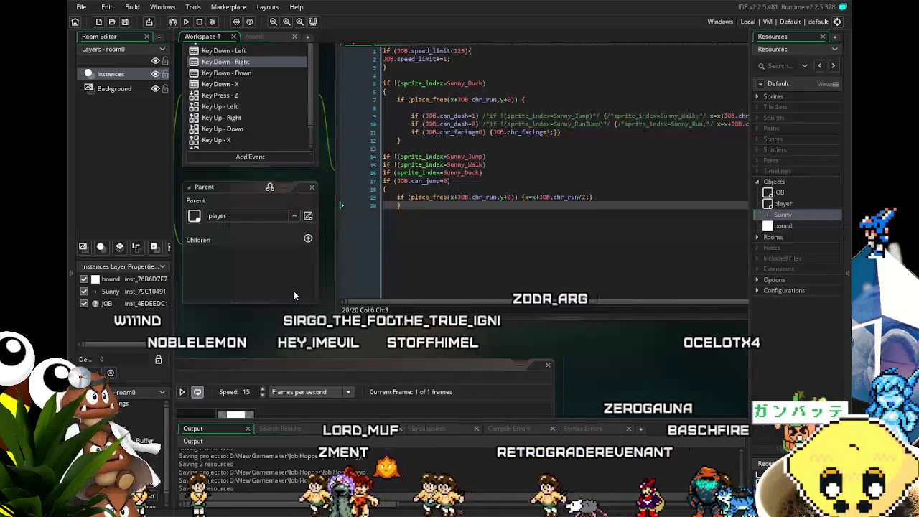
drag(353, 330, 239, 375)
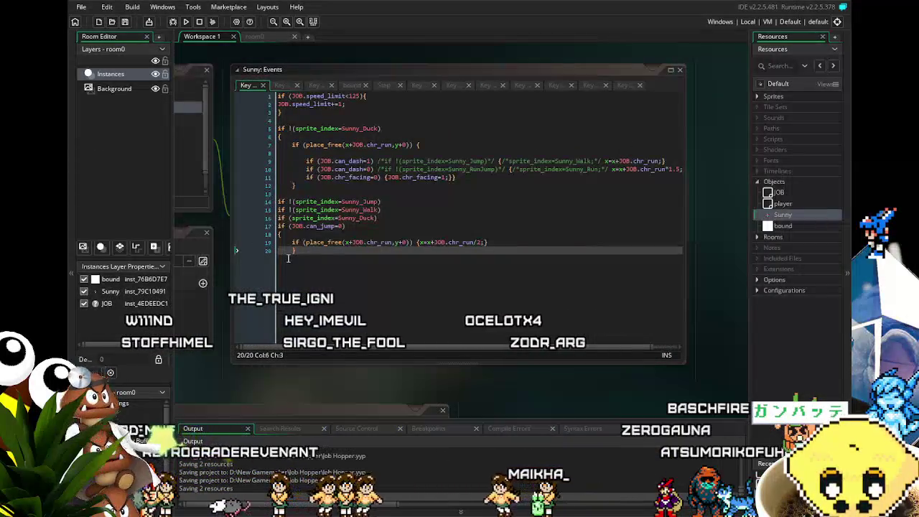
mouse_move(472, 349)
mouse_down()
mouse_move(519, 349)
mouse_move(454, 354)
mouse_up()
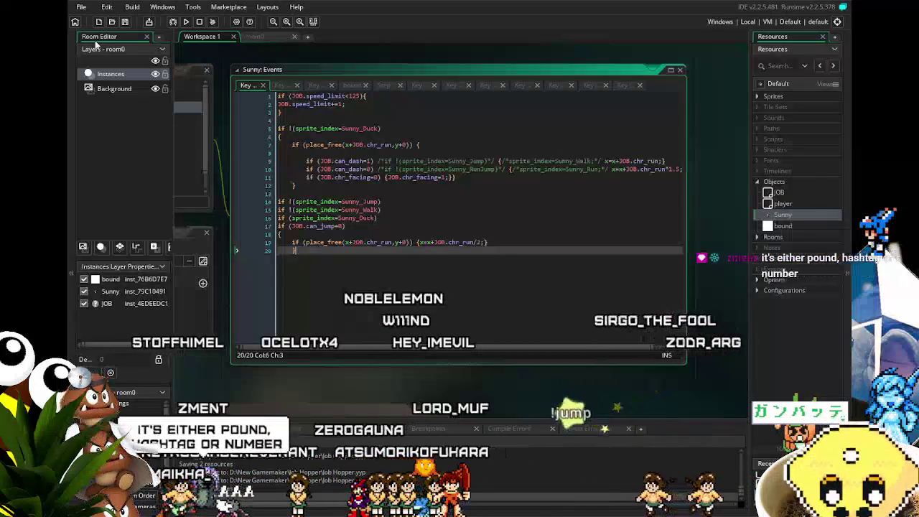
Save the project, then jump and run Sunny back and forth across the floor.
click(124, 23)
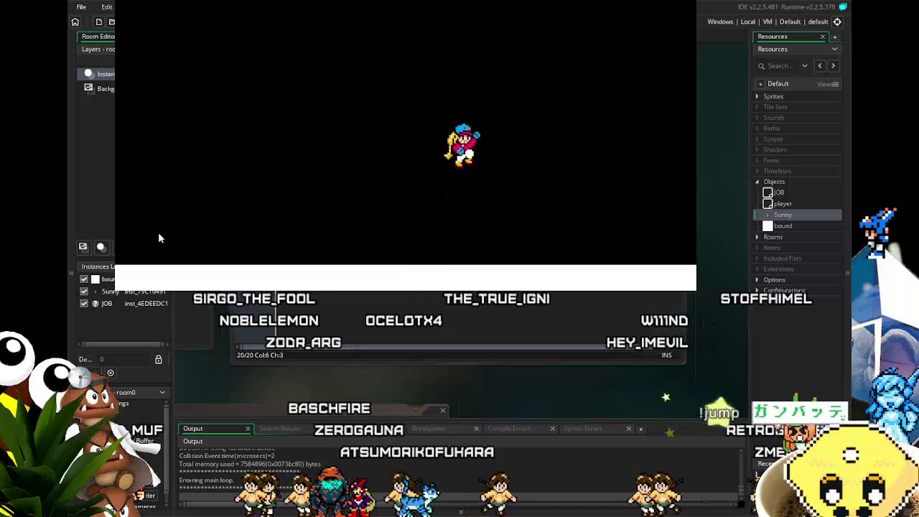
key(space)
key(Left)
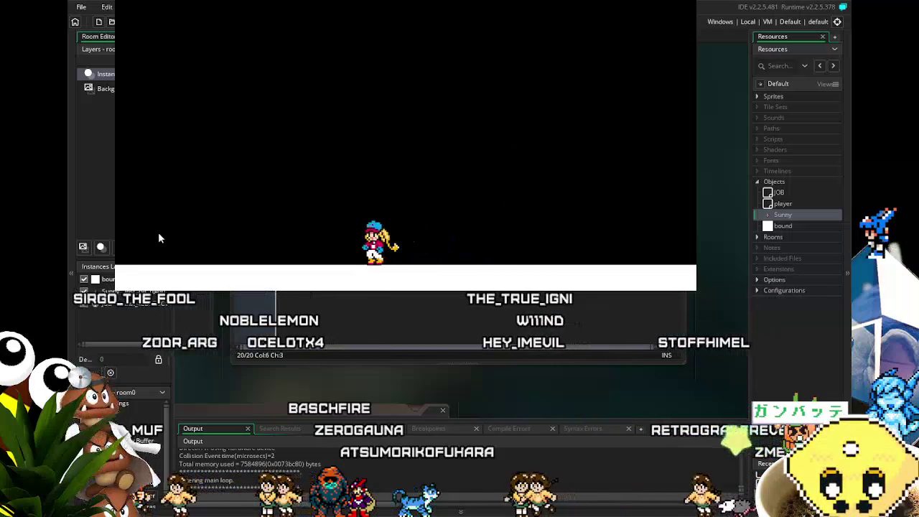
key(Right)
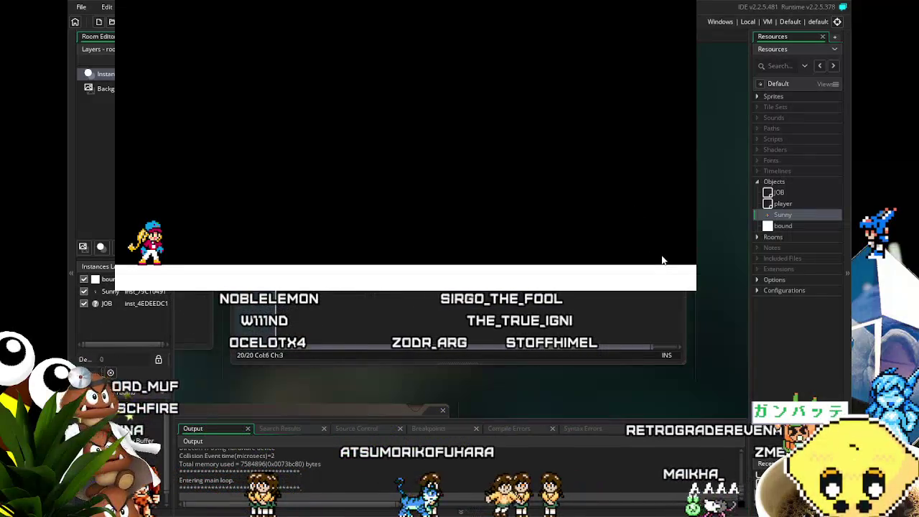
key(Right)
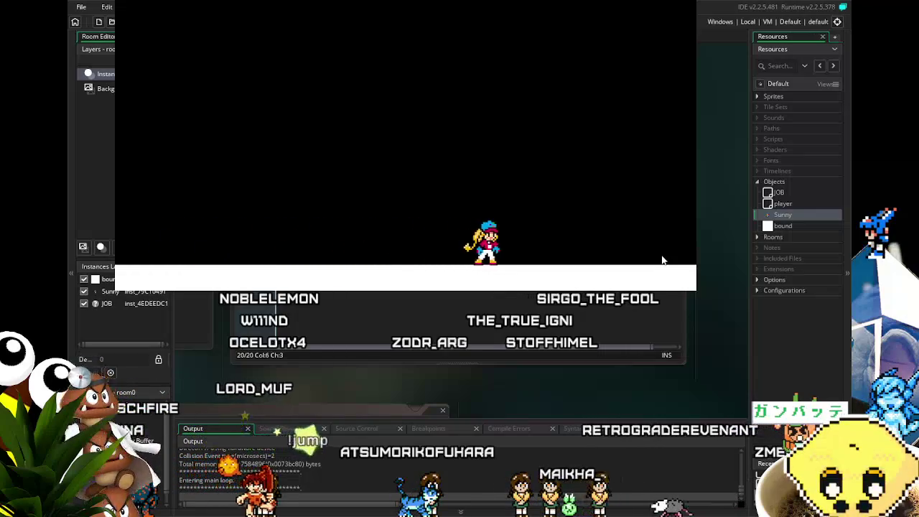
key(Left)
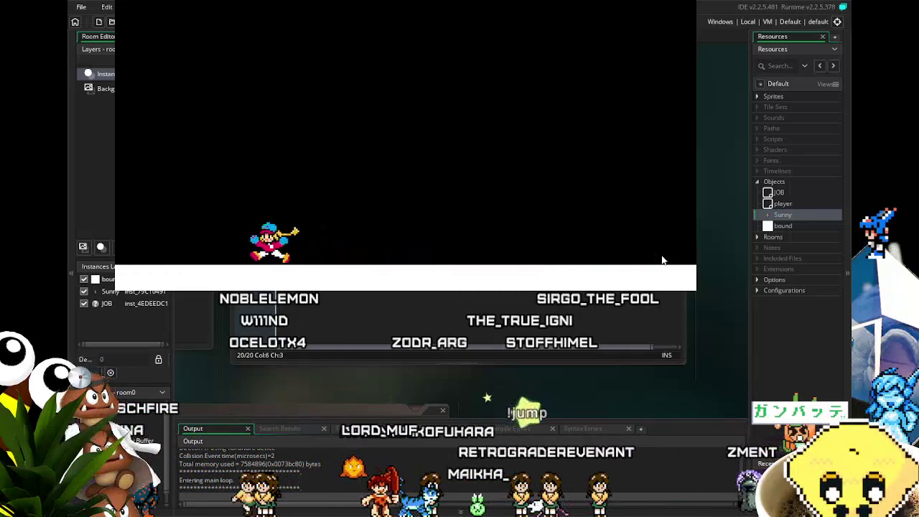
key(Right)
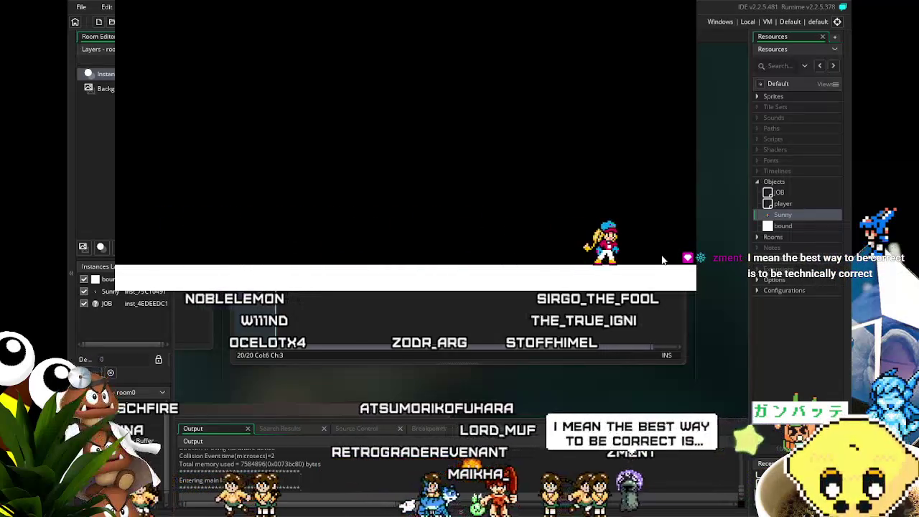
key(Left)
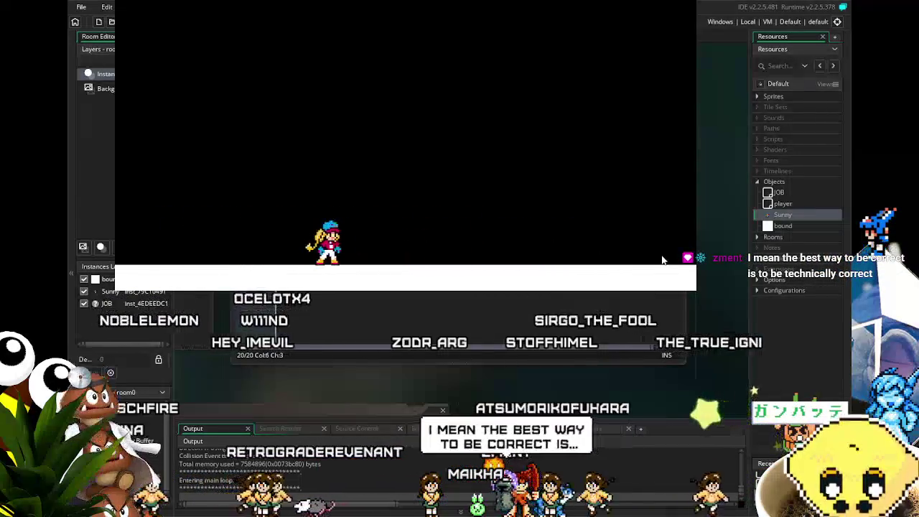
key(Right)
key(Left)
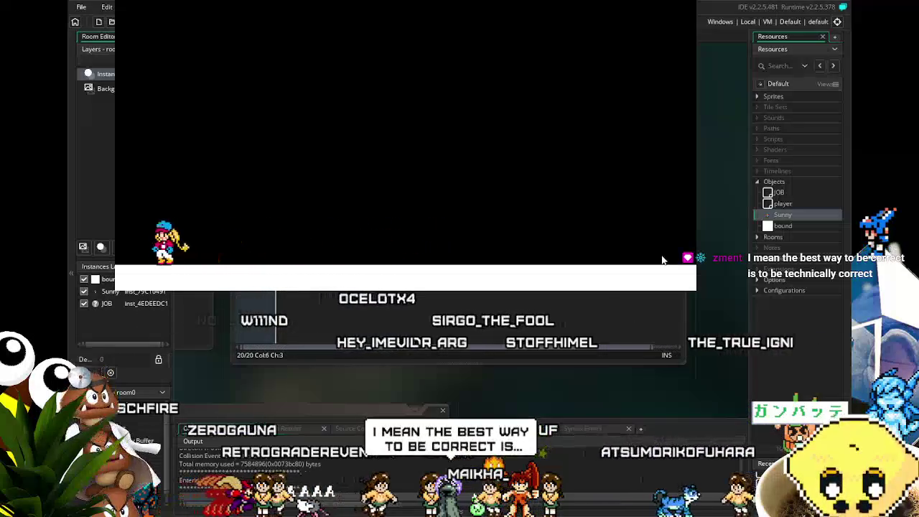
key(Right)
key(Right)
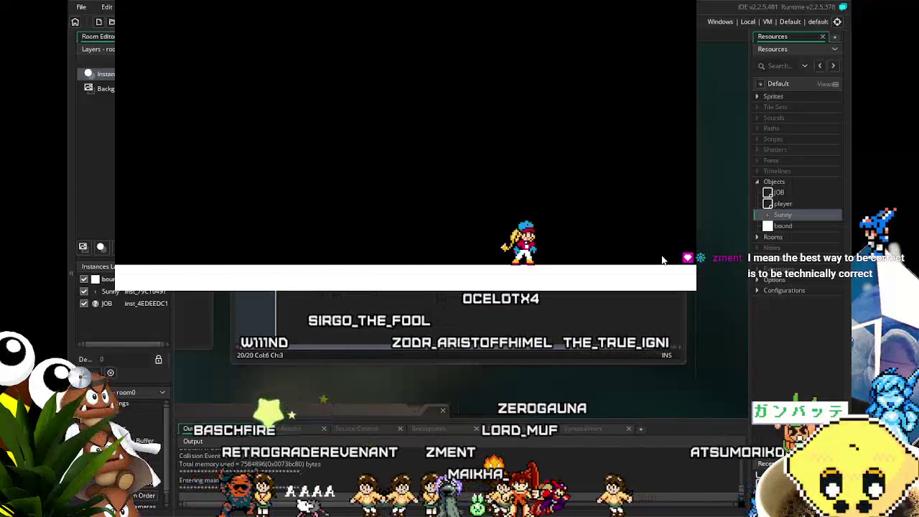
Make Sunny jump high both ways, dash right to the wall, then close the game.
key(Left)
key(space)
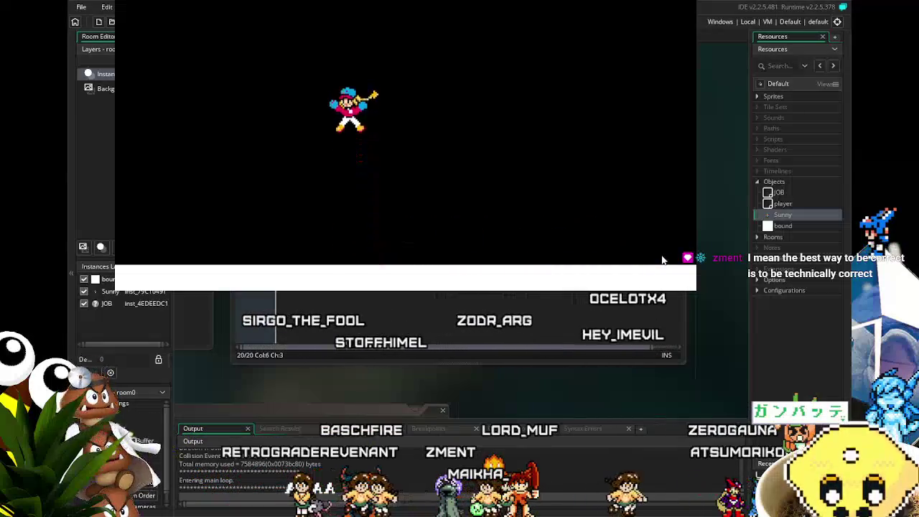
key(Right)
key(space)
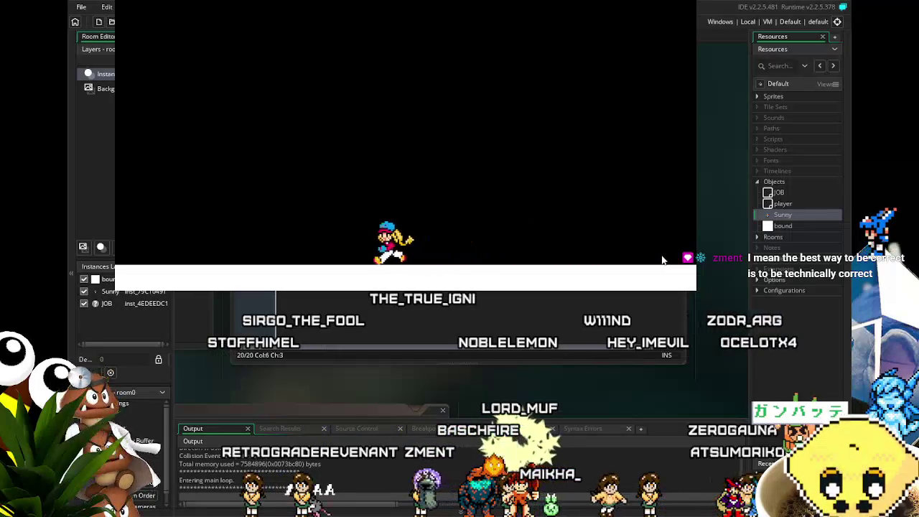
key(Left)
key(Right)
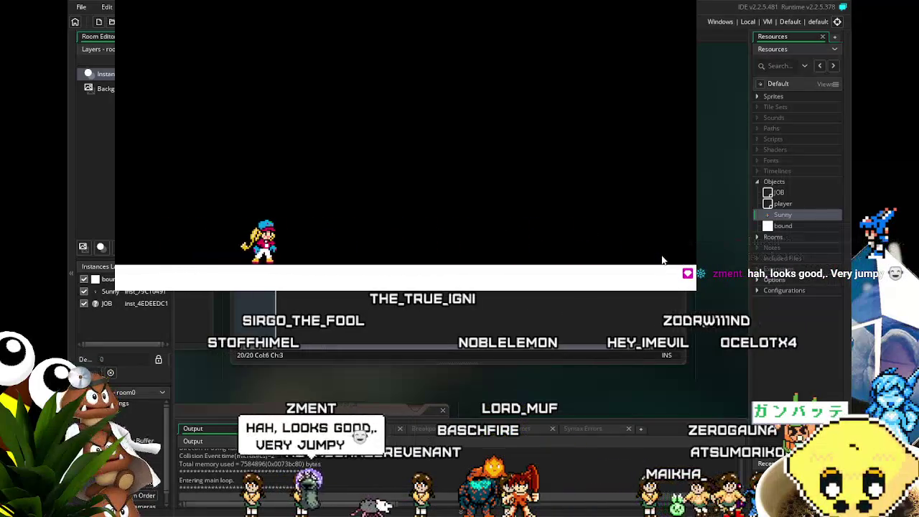
key(Right)
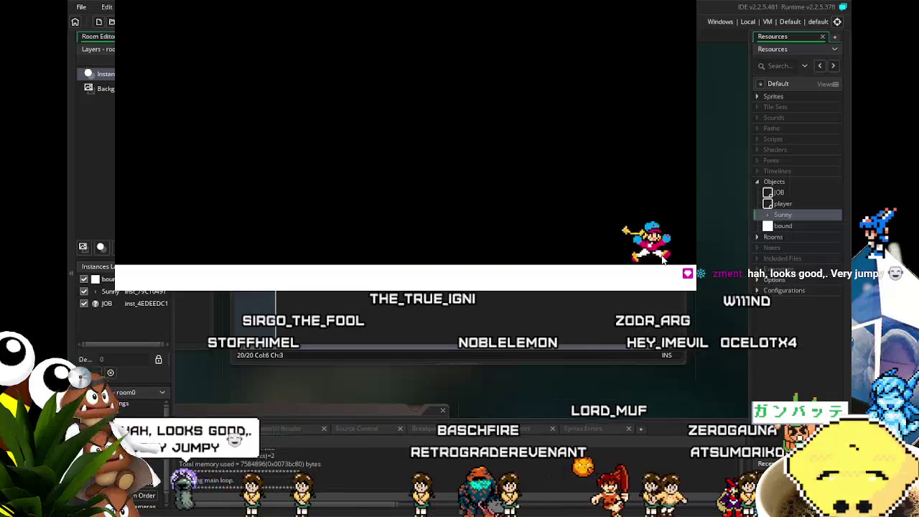
key(space)
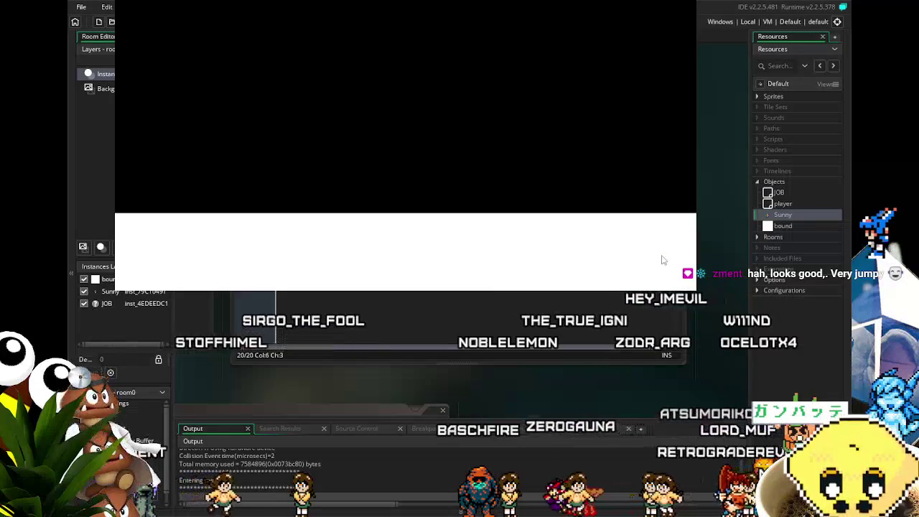
key(Escape)
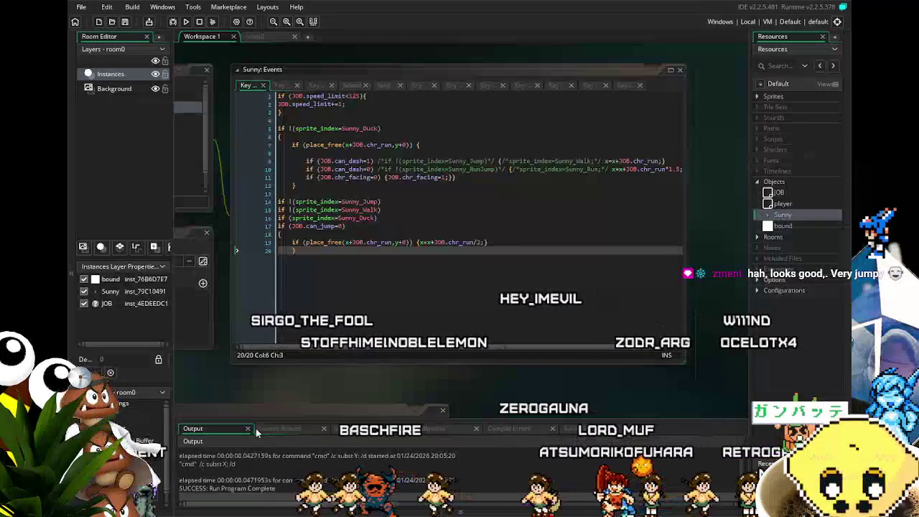
Back in the Key Down - Right code, pan to Sunny's Events list and open Key Down - Left.
click(420, 202)
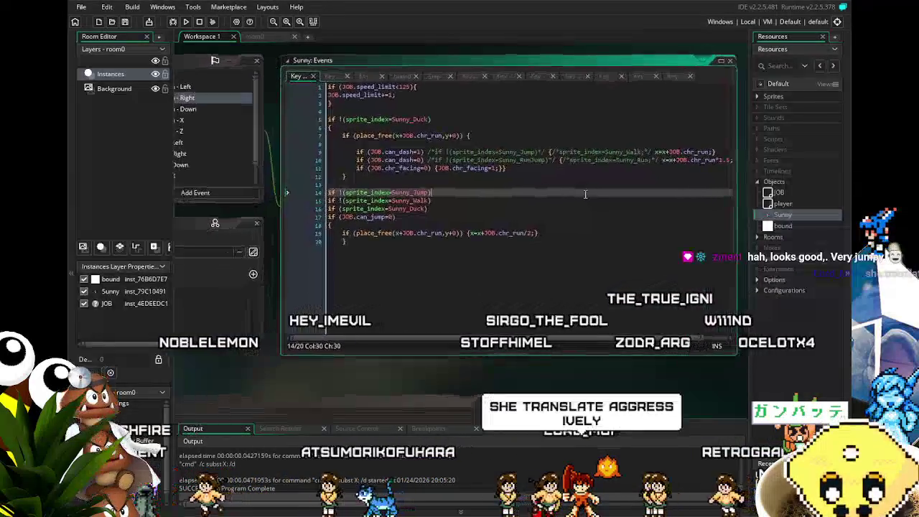
mouse_move(585, 194)
mouse_down()
mouse_move(609, 208)
mouse_move(613, 223)
mouse_up()
click(193, 115)
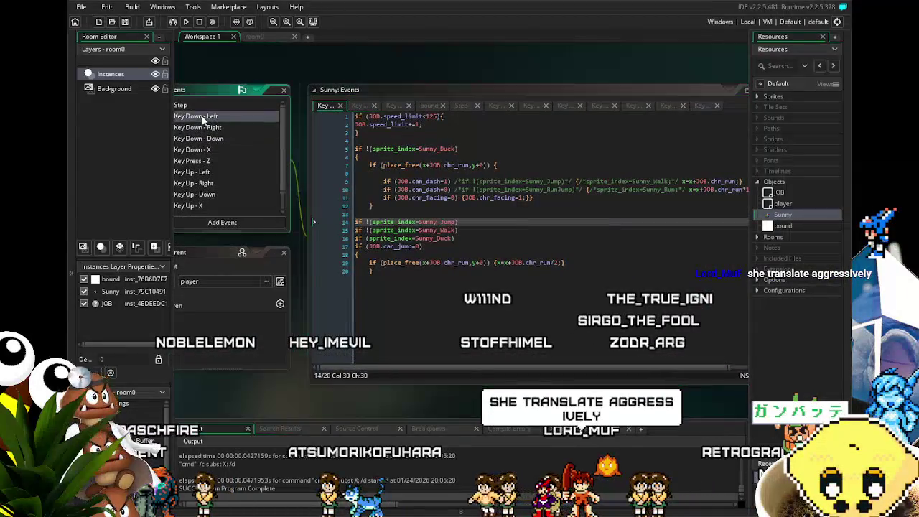
Wrap the Sunny_Jump/RunJump checks and Walk/Run sprite changes on lines 9–10 in /* */ comments.
click(457, 181)
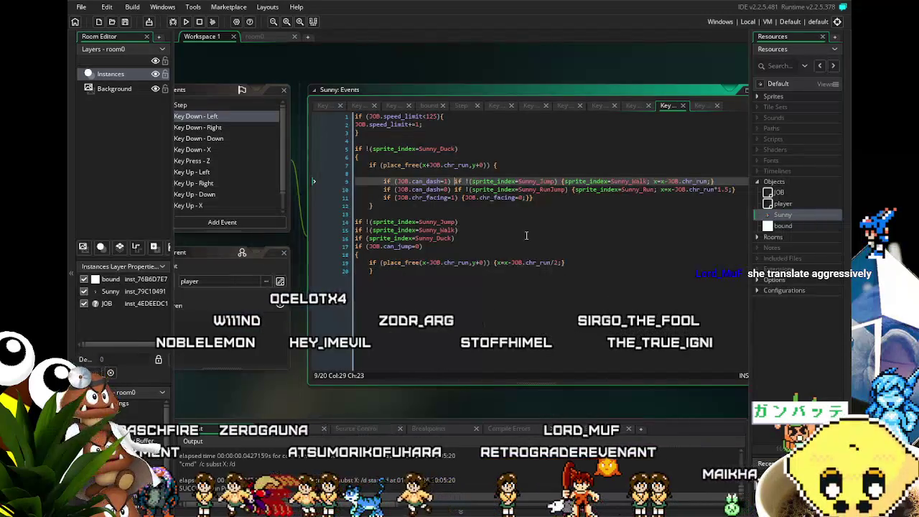
text(/*)
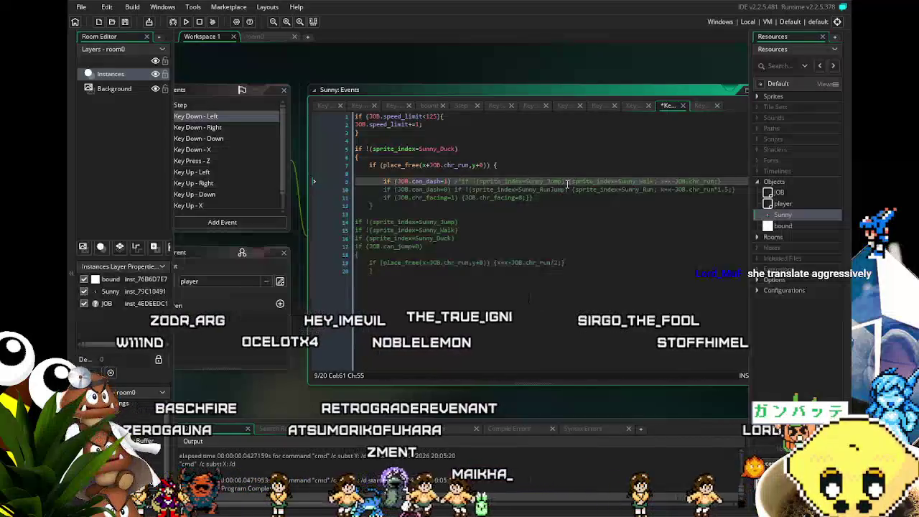
text(*/)
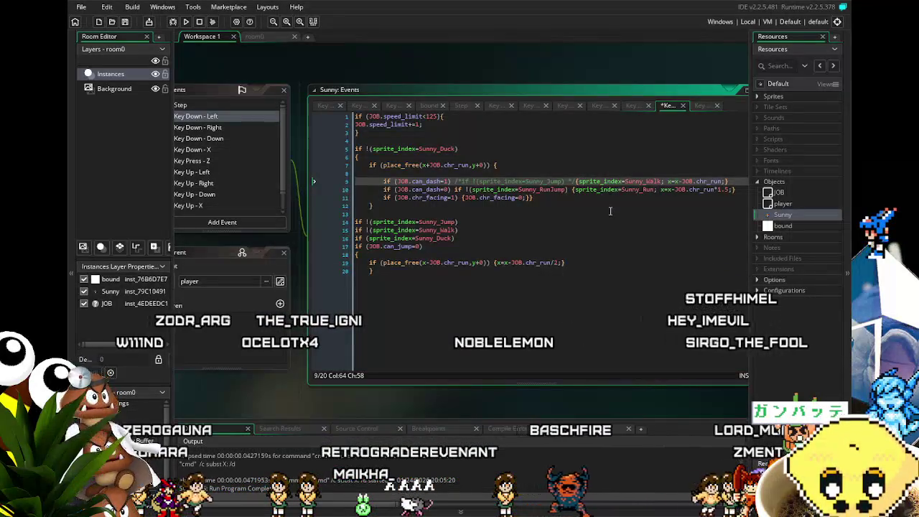
text(/)
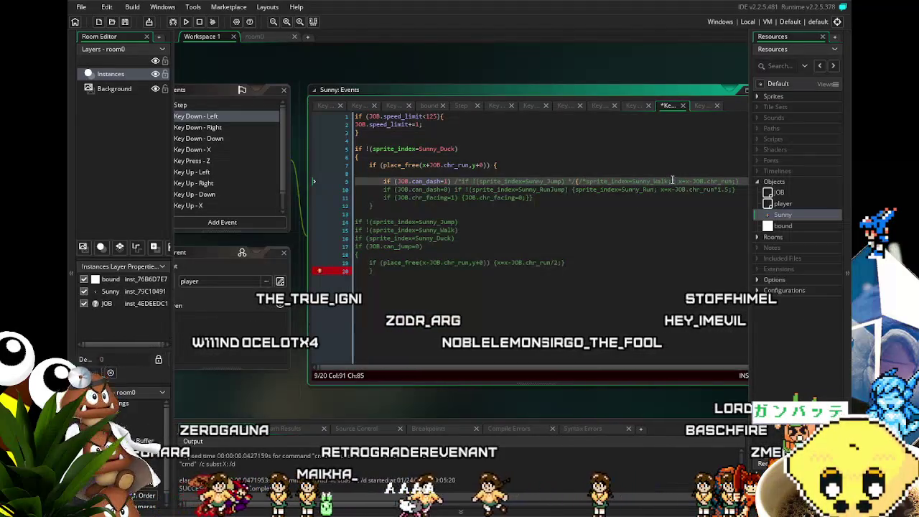
text(*)
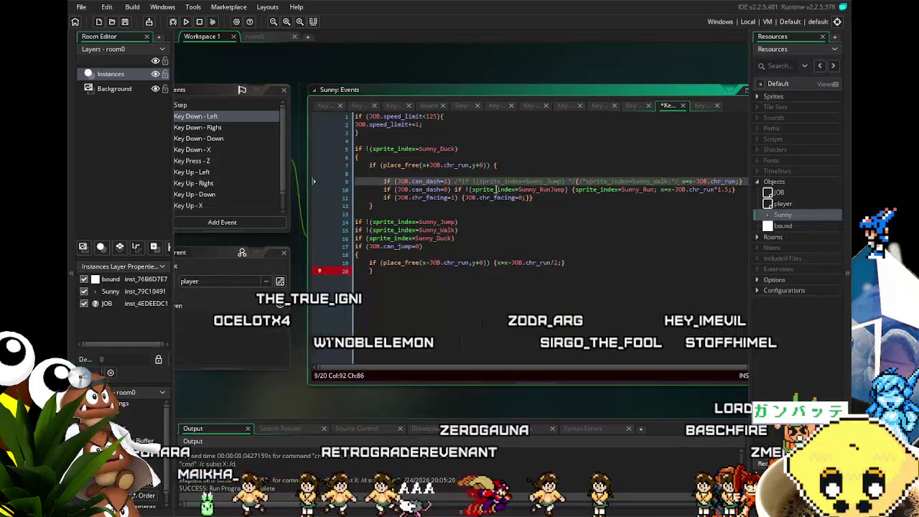
click(454, 189)
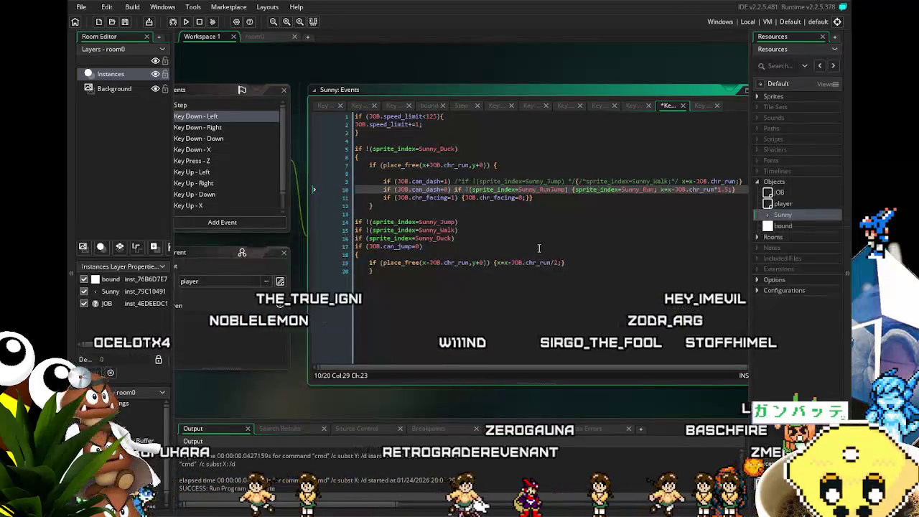
text(/*)
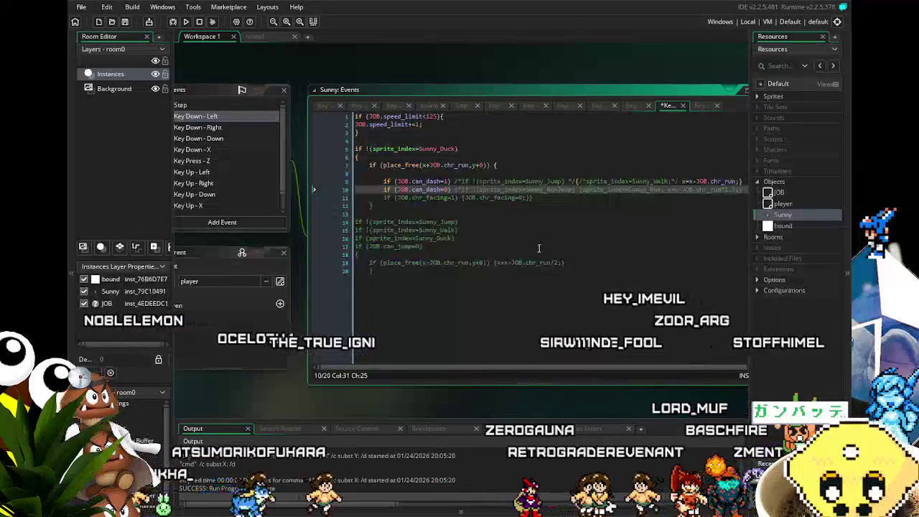
click(575, 189)
text(*/)
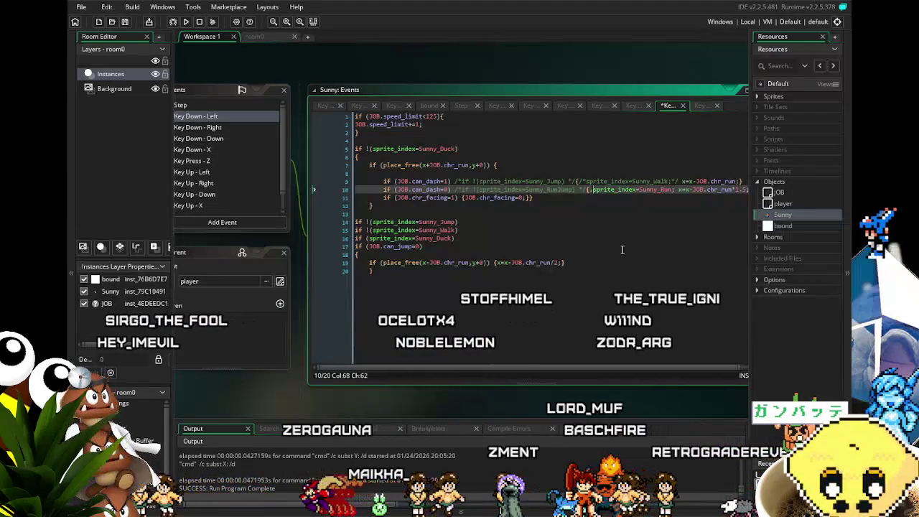
text(*)
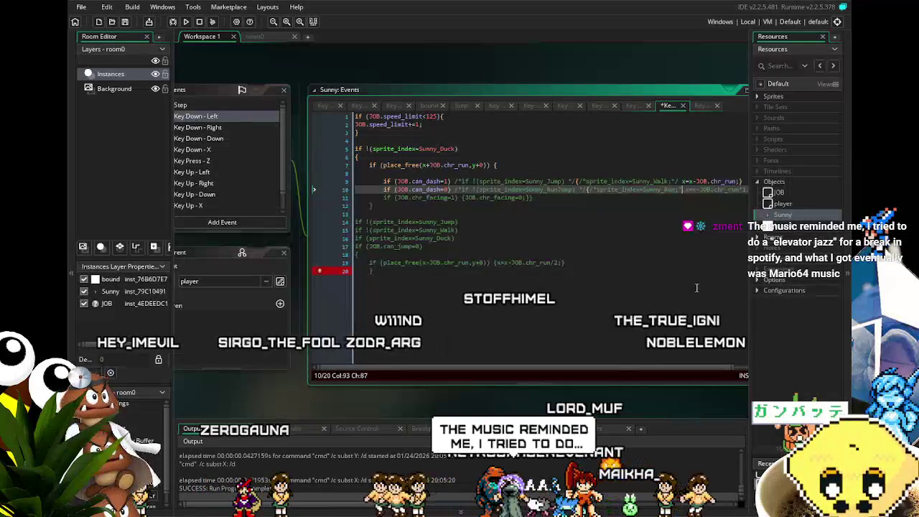
drag(697, 288, 641, 264)
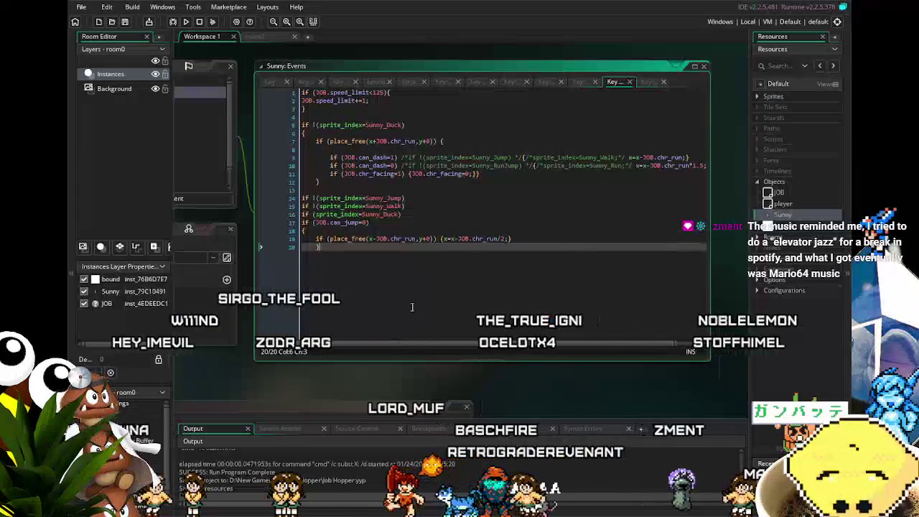
Bring Sunny's Events panel back into view, then build and run the game.
click(436, 301)
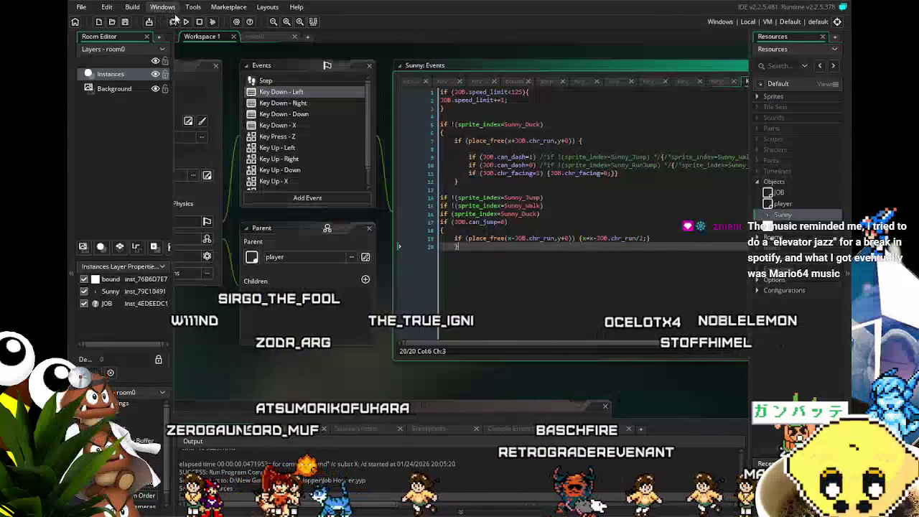
click(188, 23)
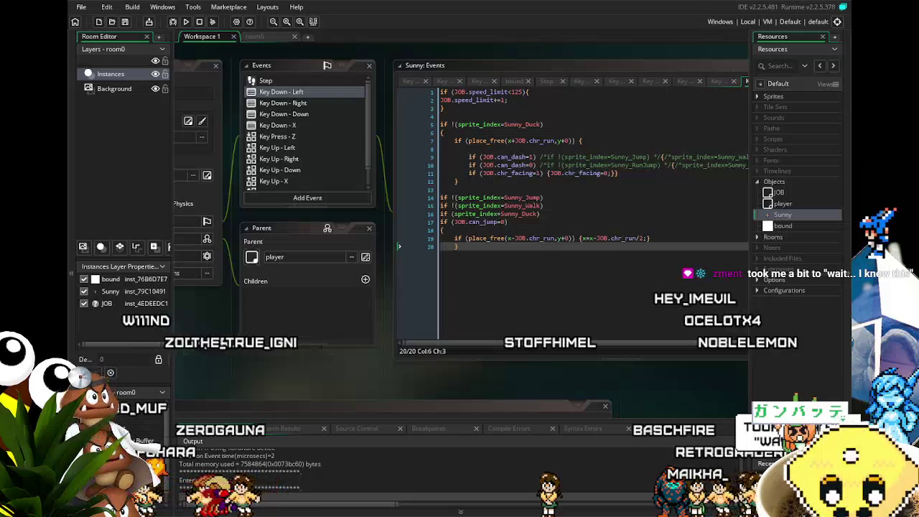
Run Sunny right and left repeatedly across the floor to test the movement.
key(Right)
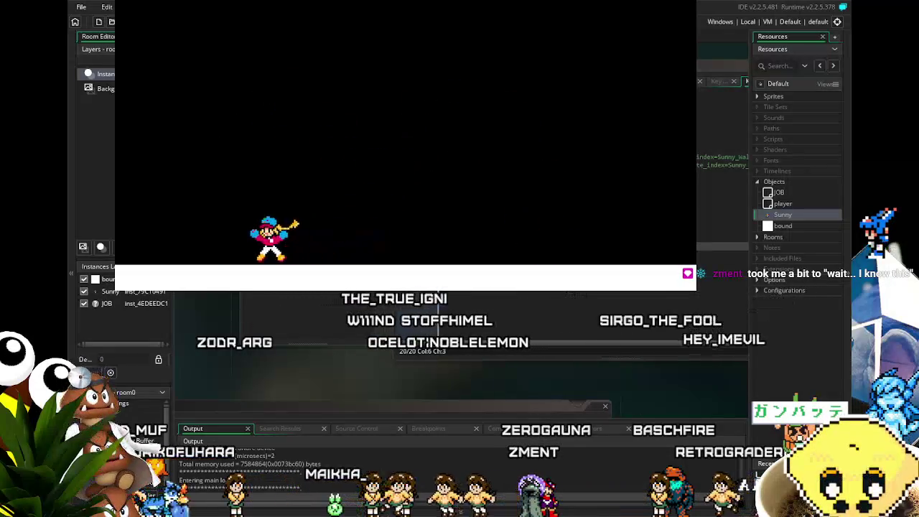
key(Left)
key(Right)
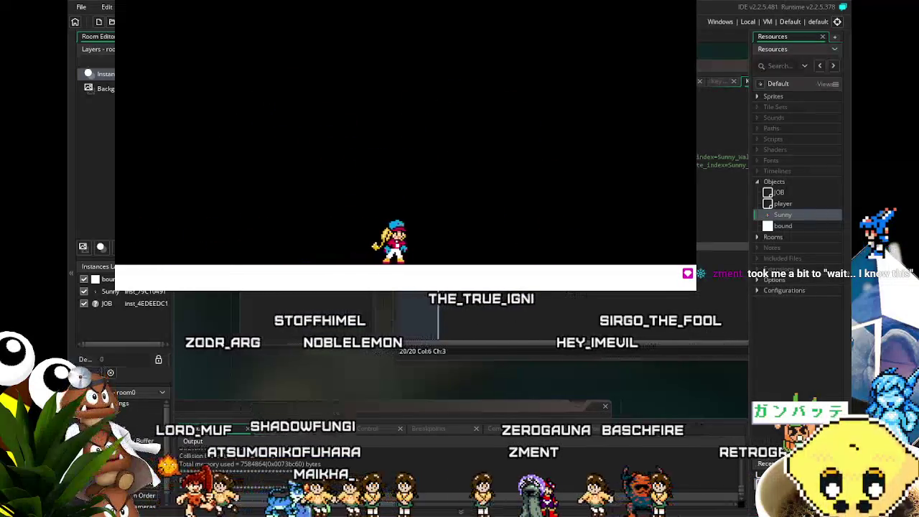
key(Left)
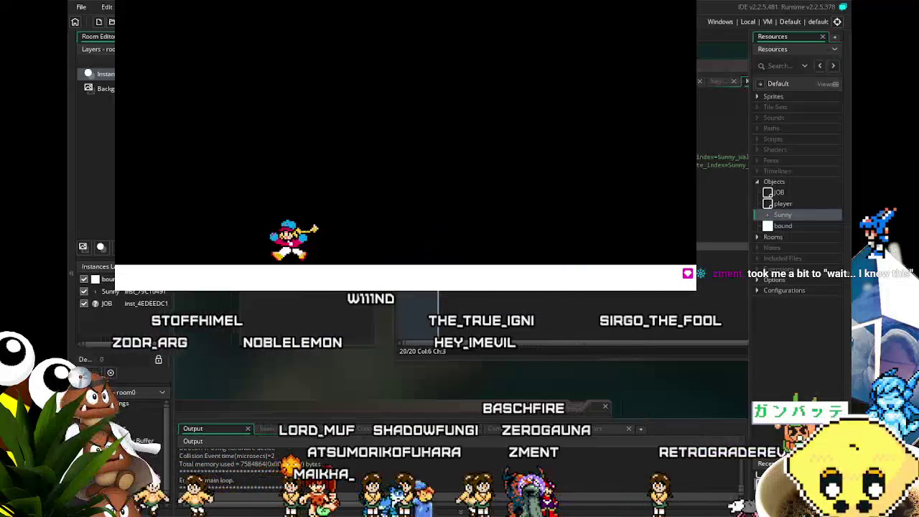
key(Right)
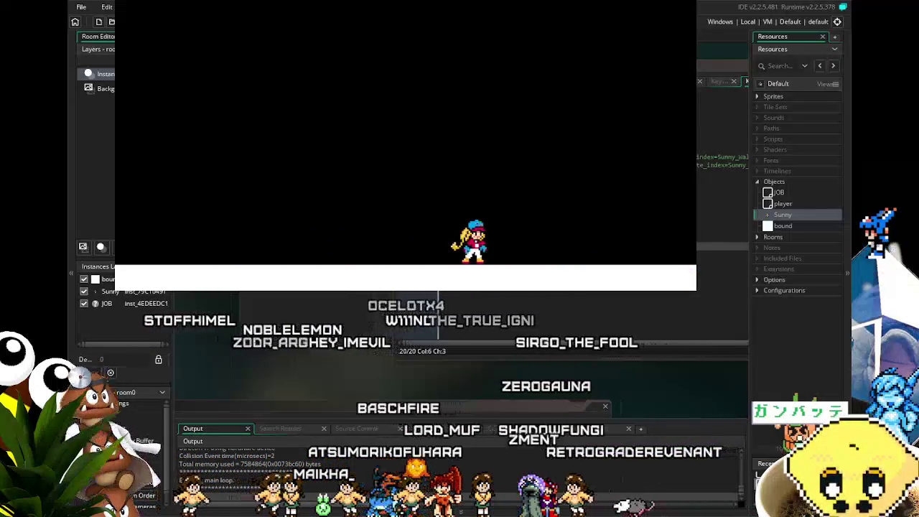
key(Left)
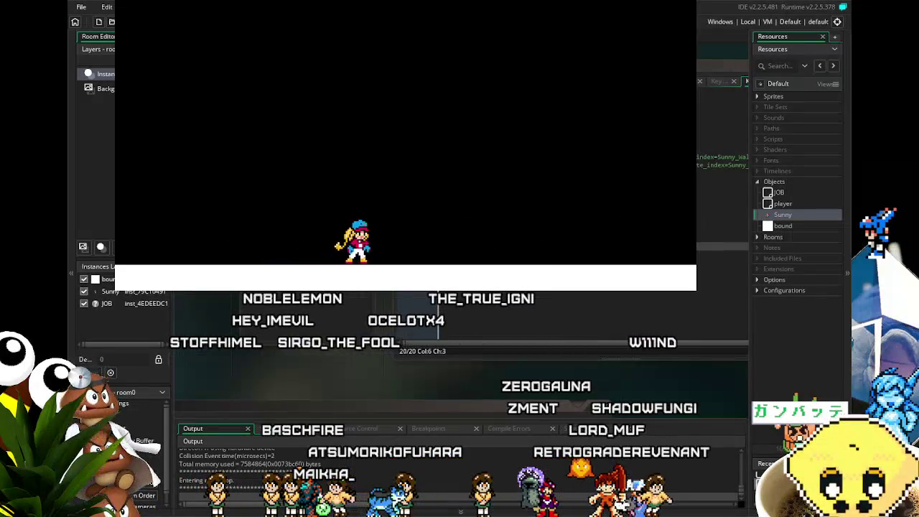
key(Right)
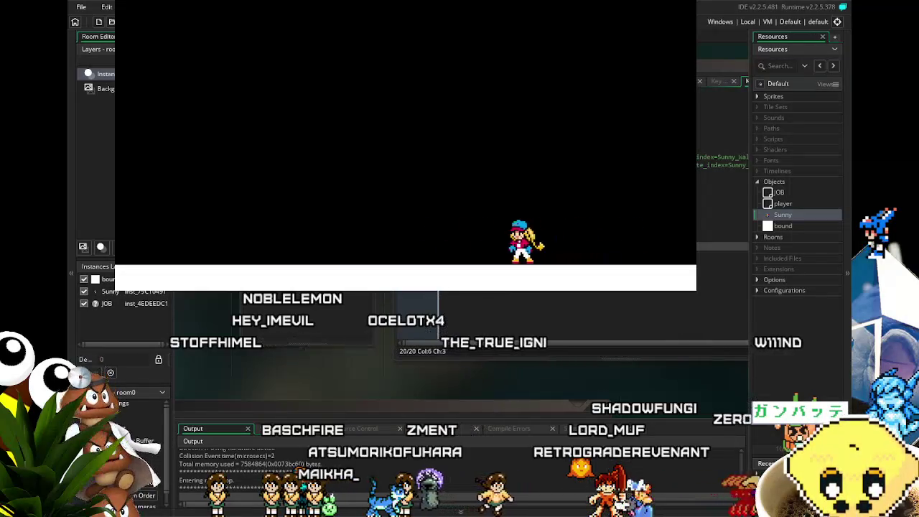
key(Left)
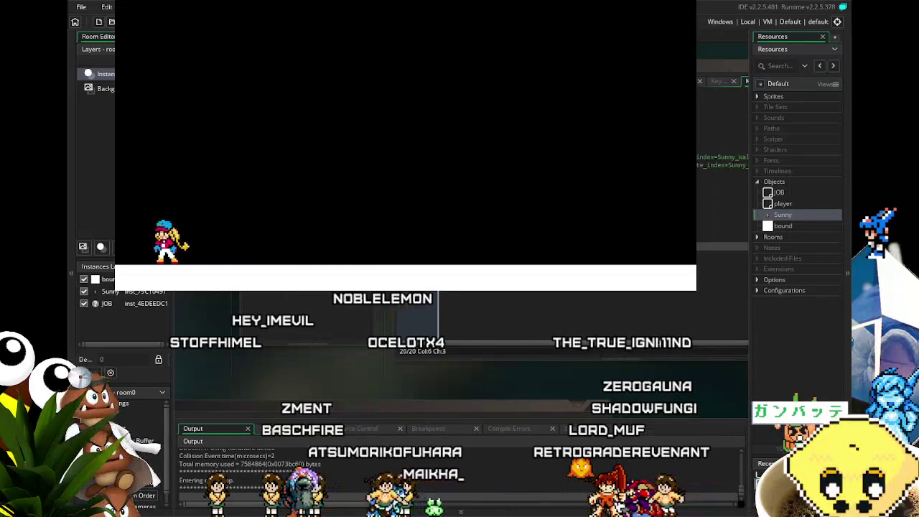
key(Right)
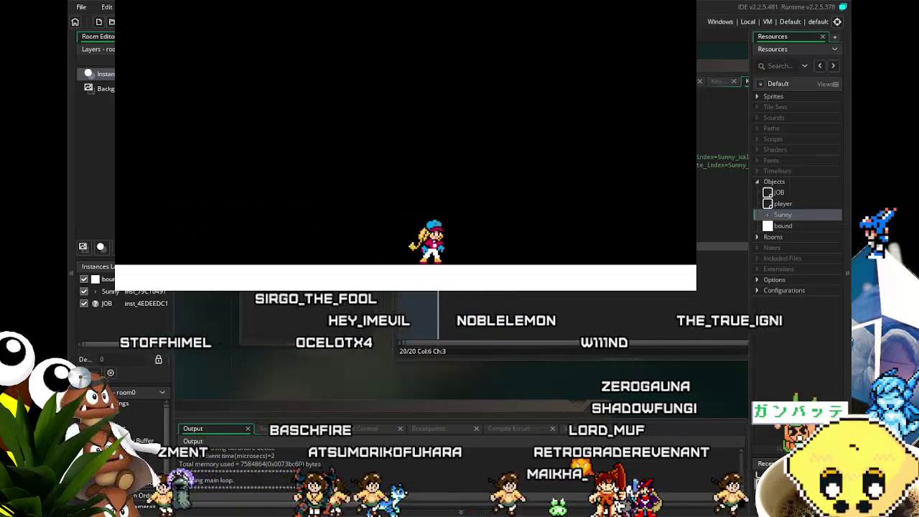
key(Left)
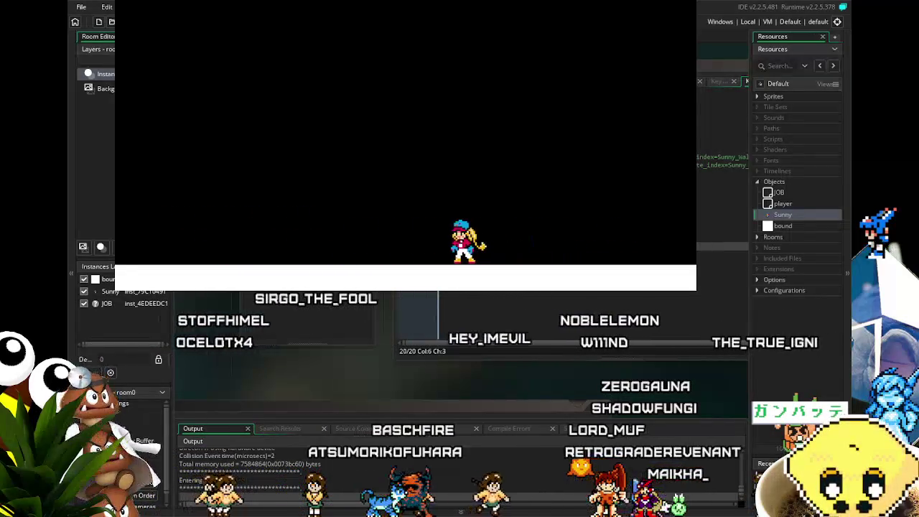
key(Right)
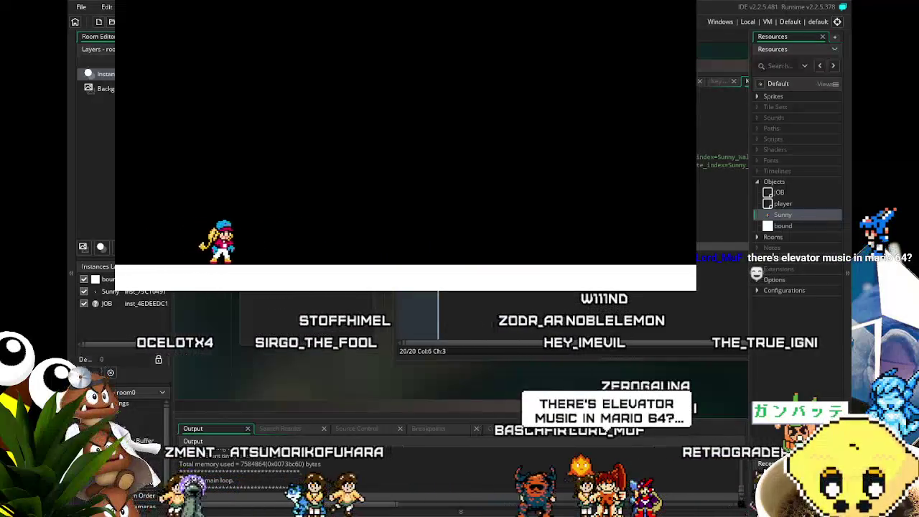
key(Right)
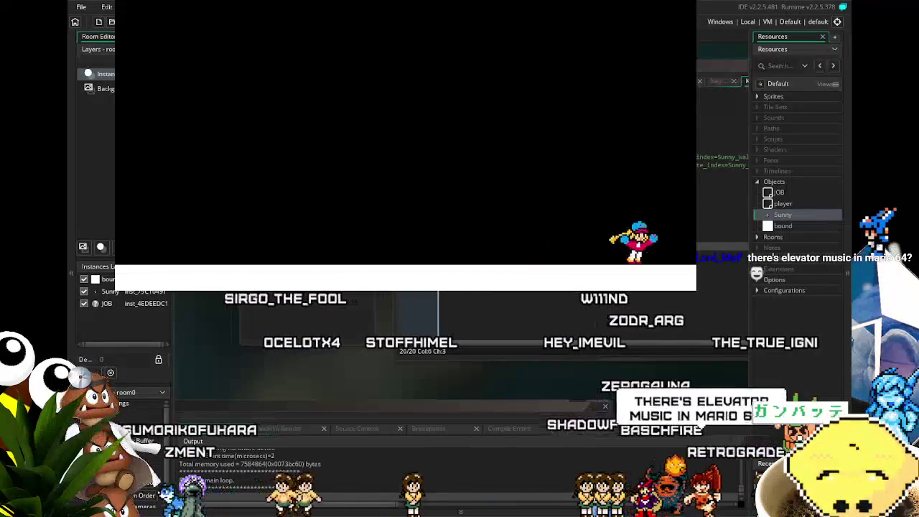
Keep turning Sunny back and forth, then stop the game and view the Key Down - X code.
key(Left)
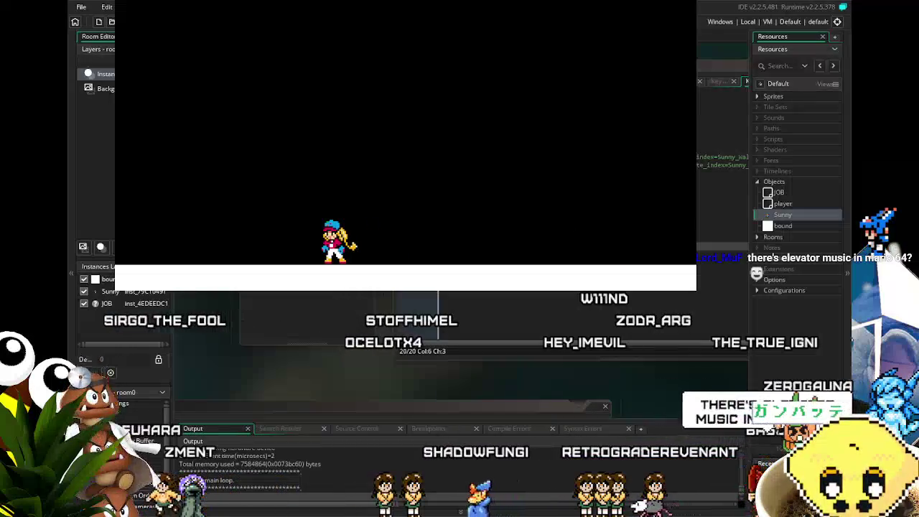
key(Right)
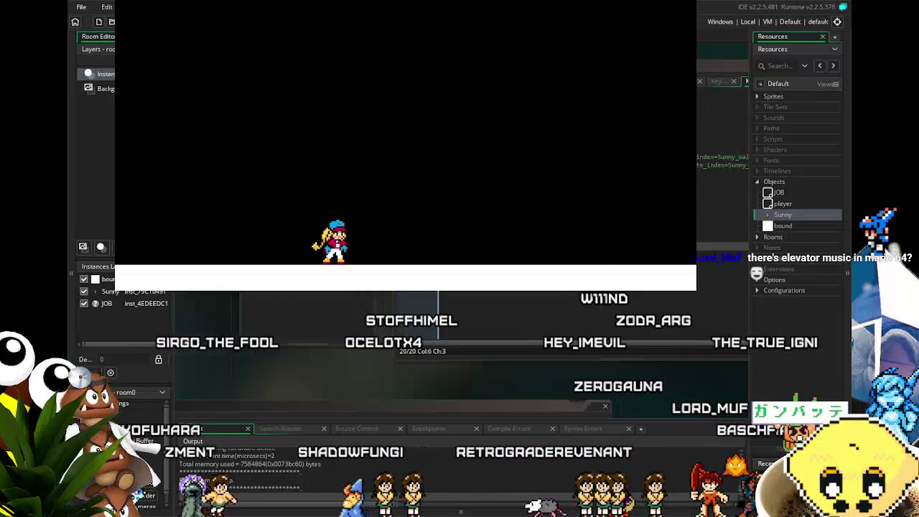
key(Right)
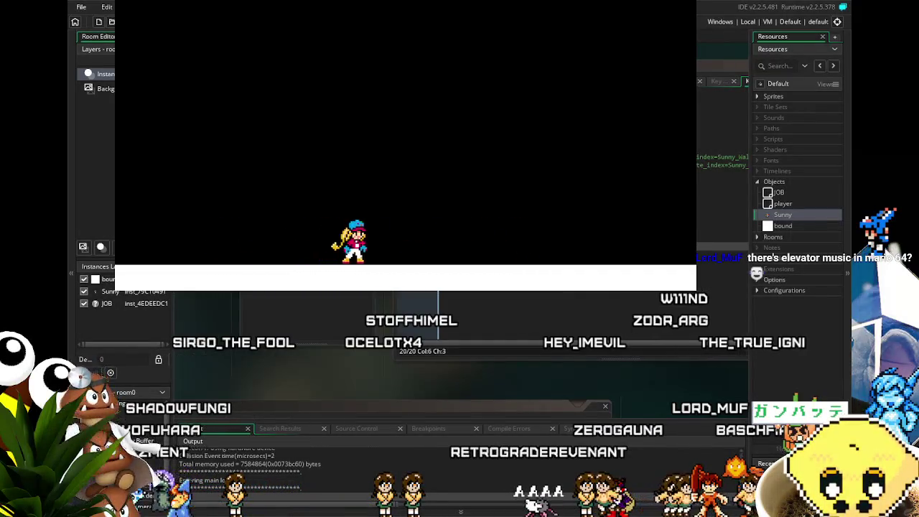
key(Right)
key(Left)
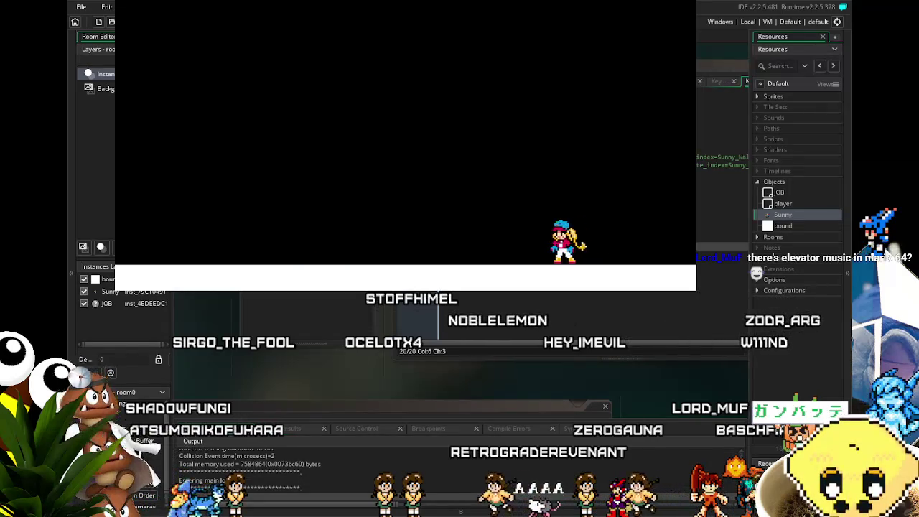
key(Left)
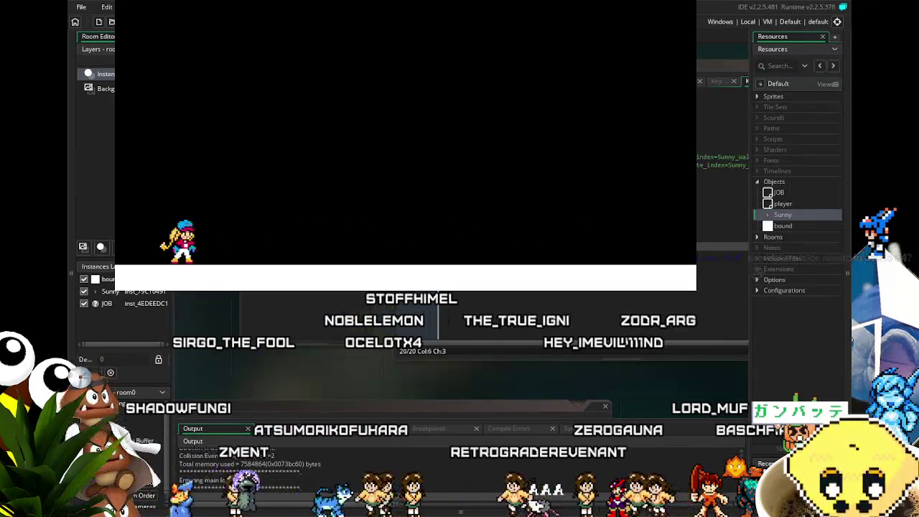
key(Right)
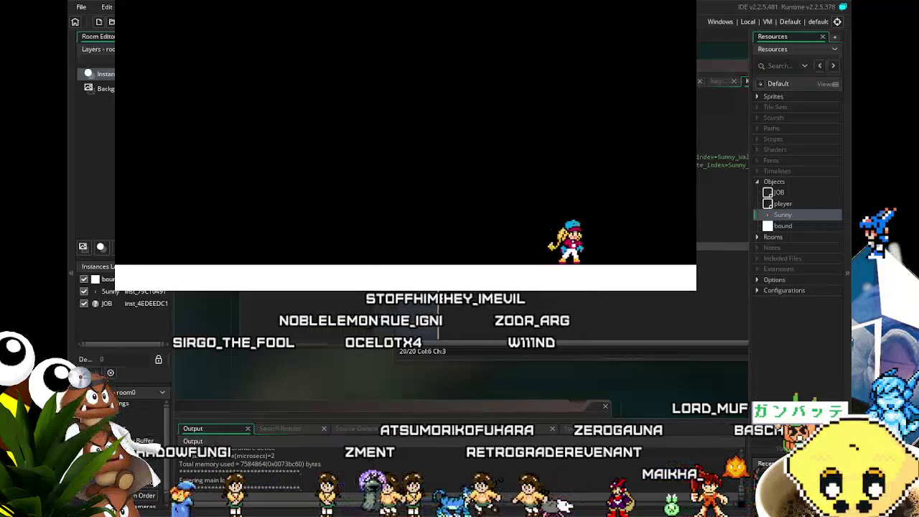
key(Left)
key(Left)
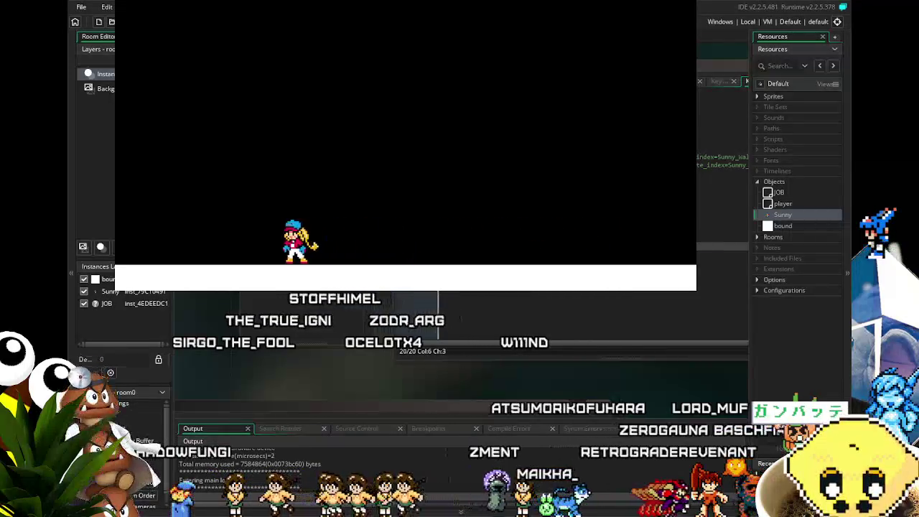
key(Right)
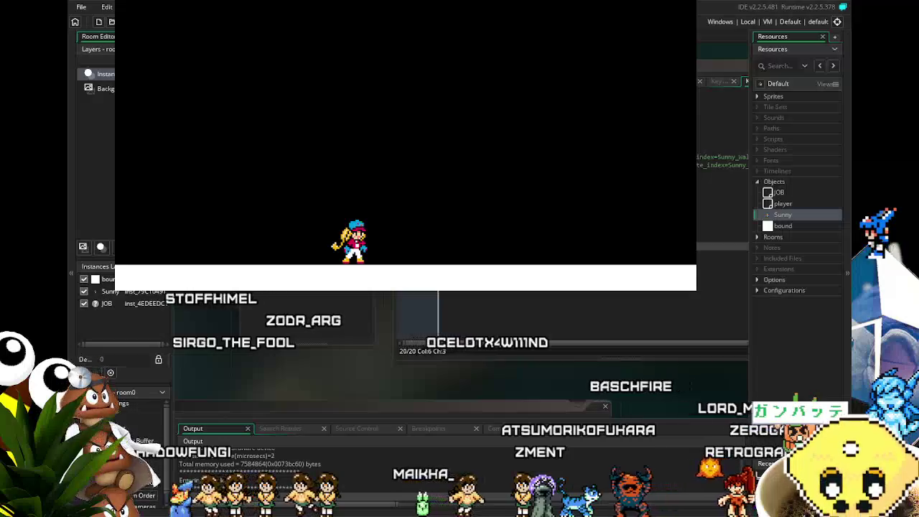
key(Left)
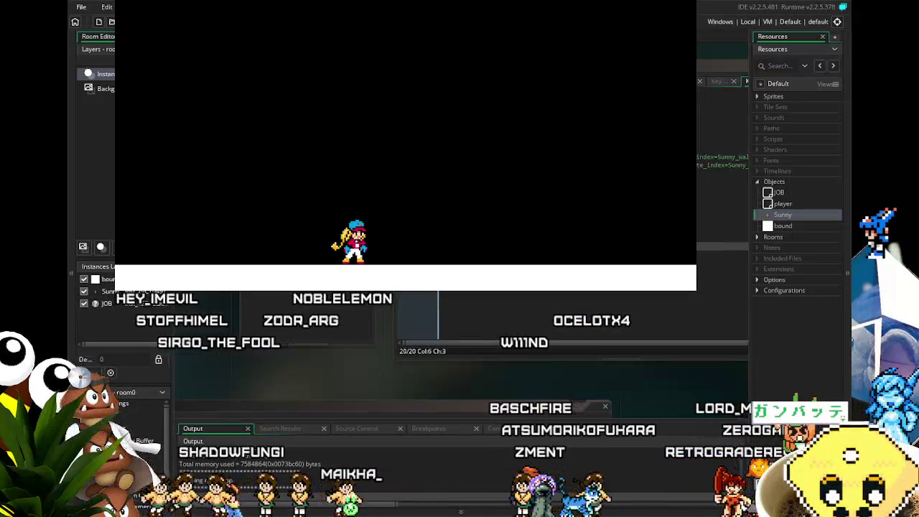
key(Escape)
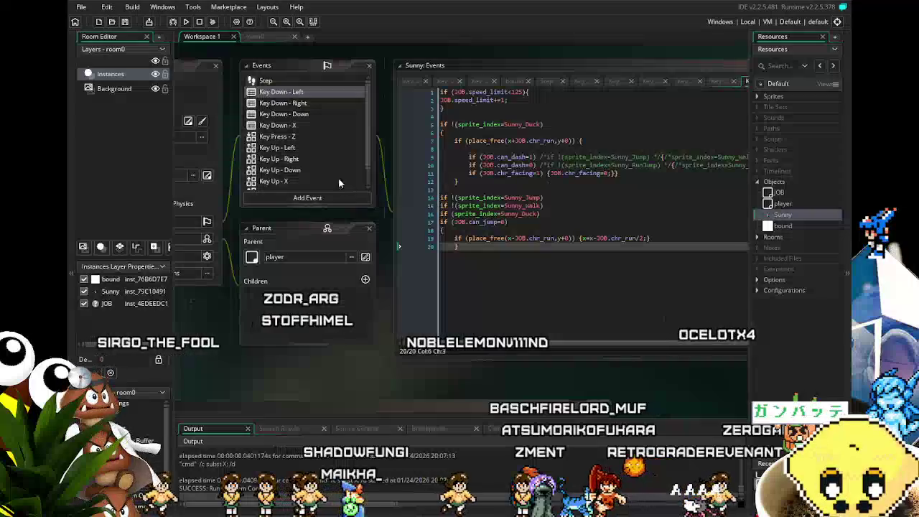
click(287, 126)
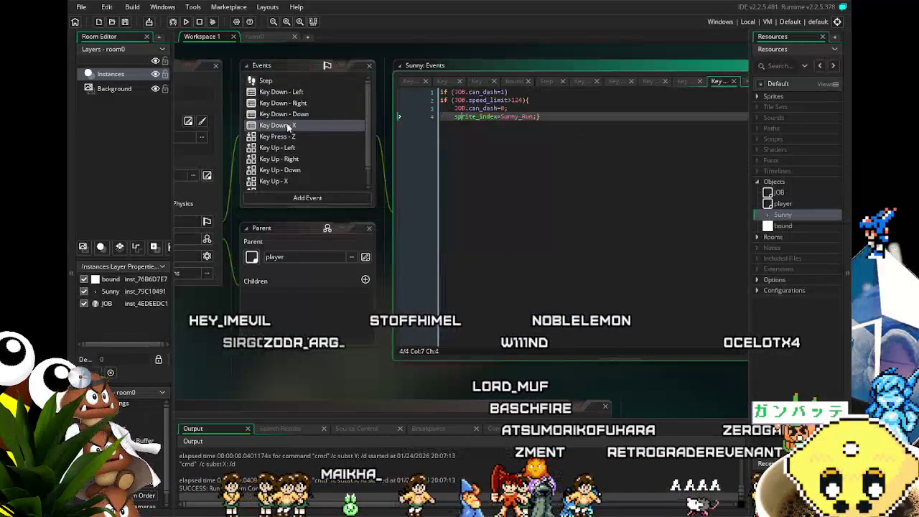
Move JOB.speed_limit=0; from line 3 to line 1 of Key Up - X, then save.
click(296, 182)
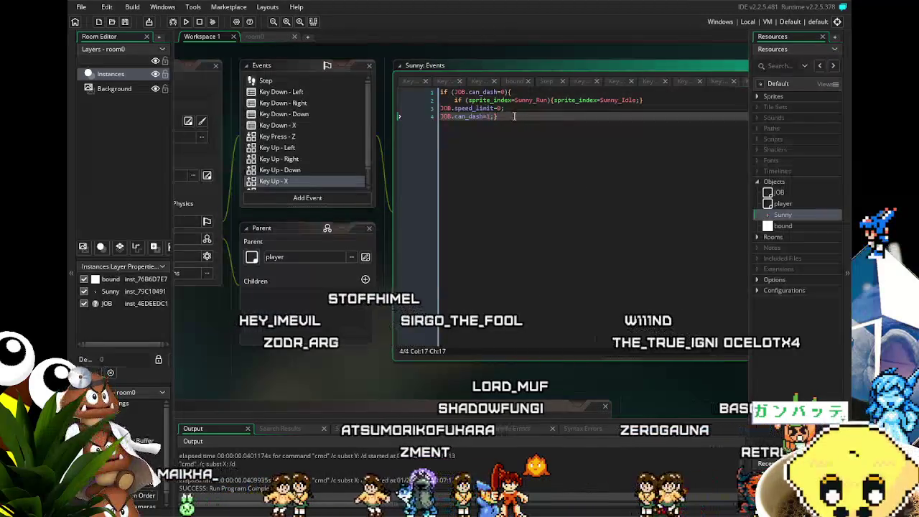
click(517, 107)
key(shift+Home)
key(BackSpace)
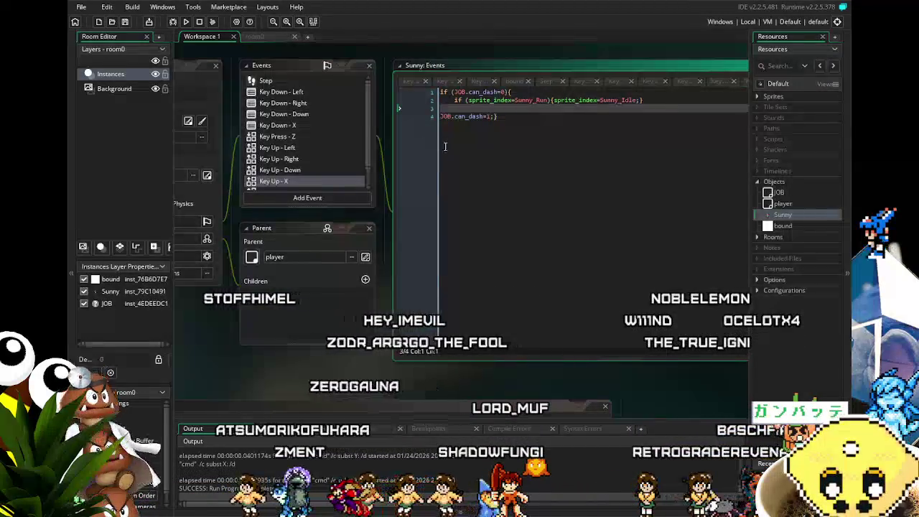
key(BackSpace)
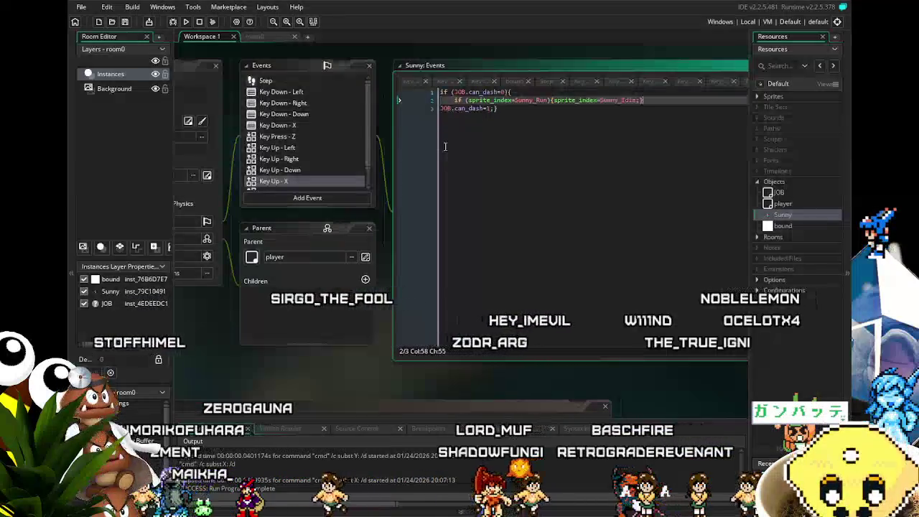
click(441, 92)
key(Return)
key(Up)
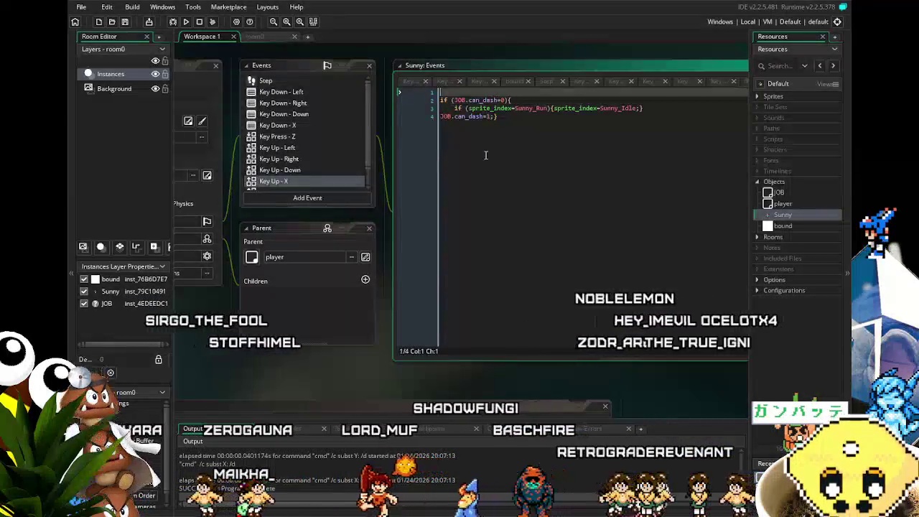
key(ctrl+v)
key(Return)
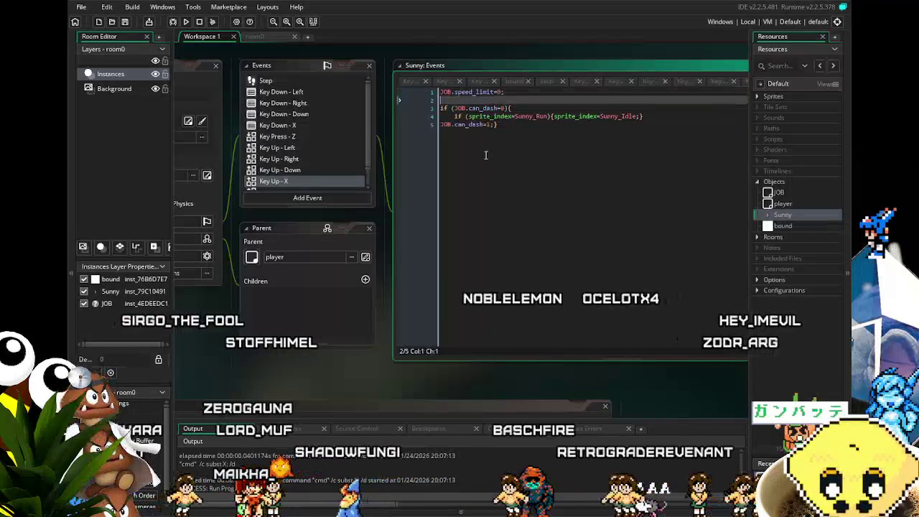
click(513, 197)
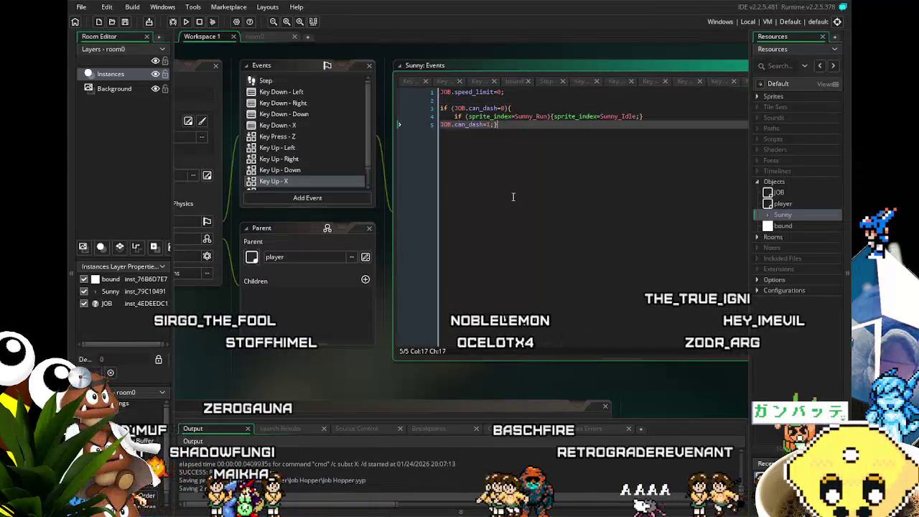
key(ctrl+s)
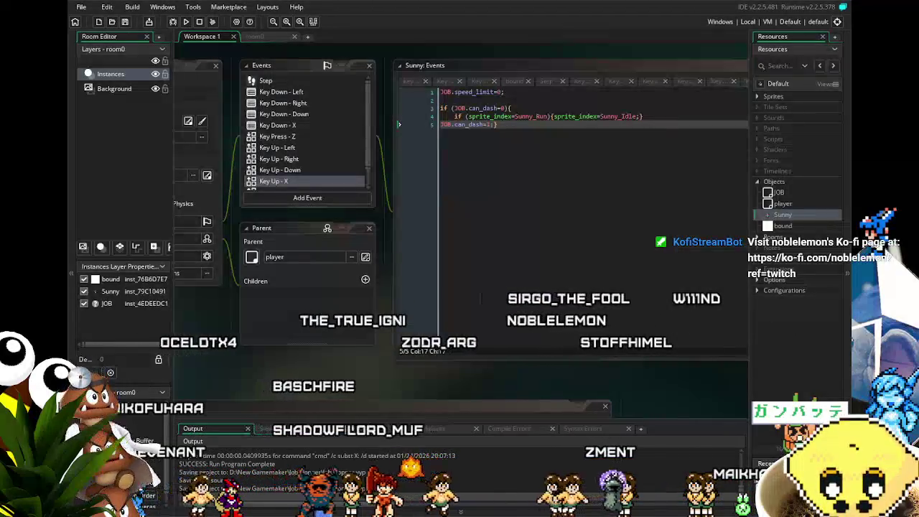
key(F5)
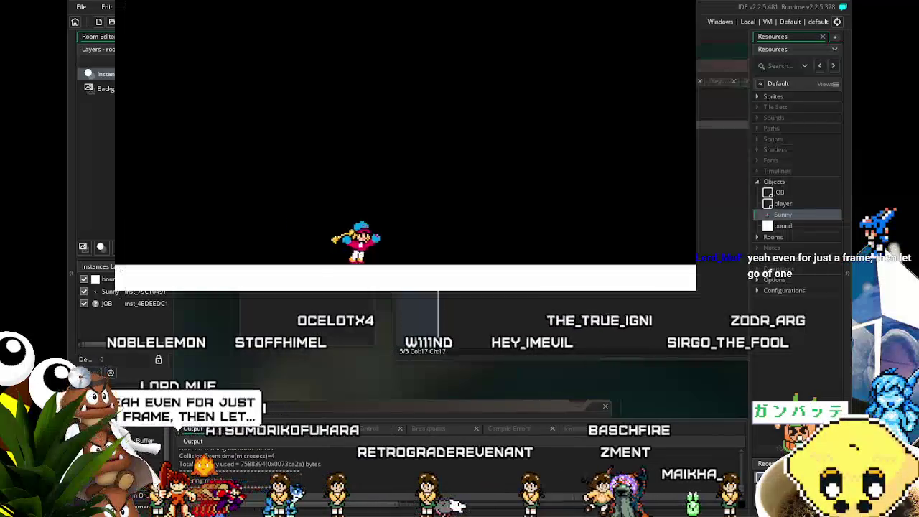
Test Sunny's dash by running and dashing right and left repeatedly.
key(Right)
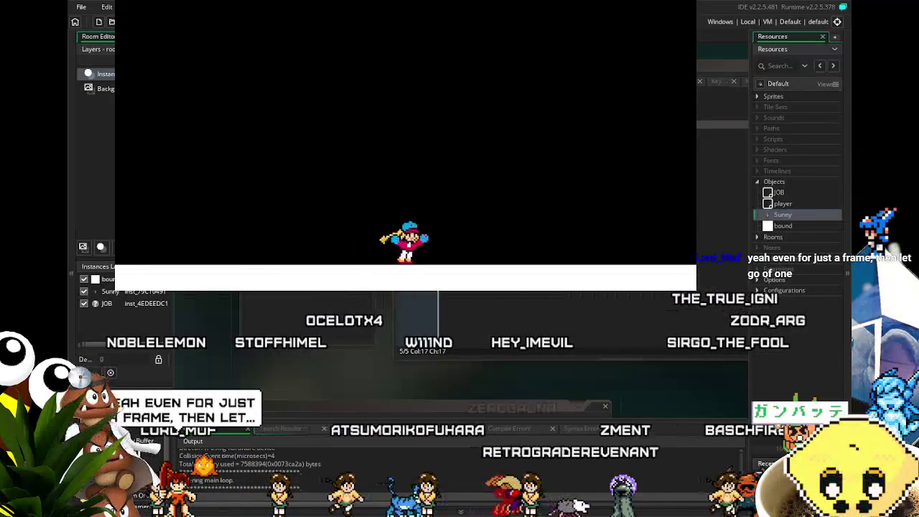
key(Left)
key(Right)
key(Left)
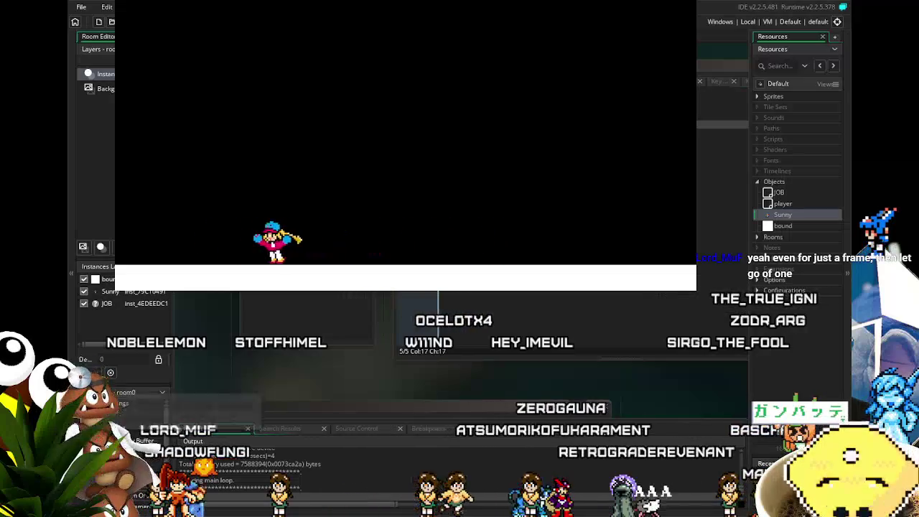
key(Right)
key(Left)
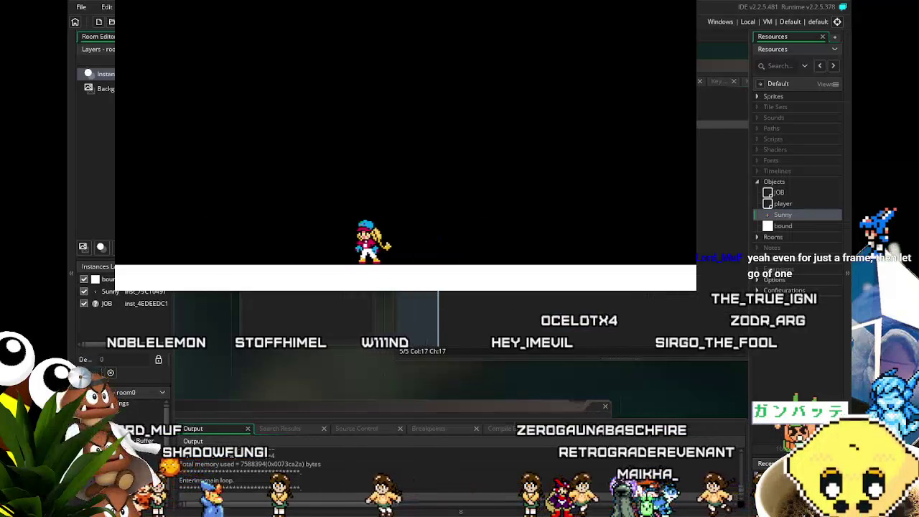
key(Right)
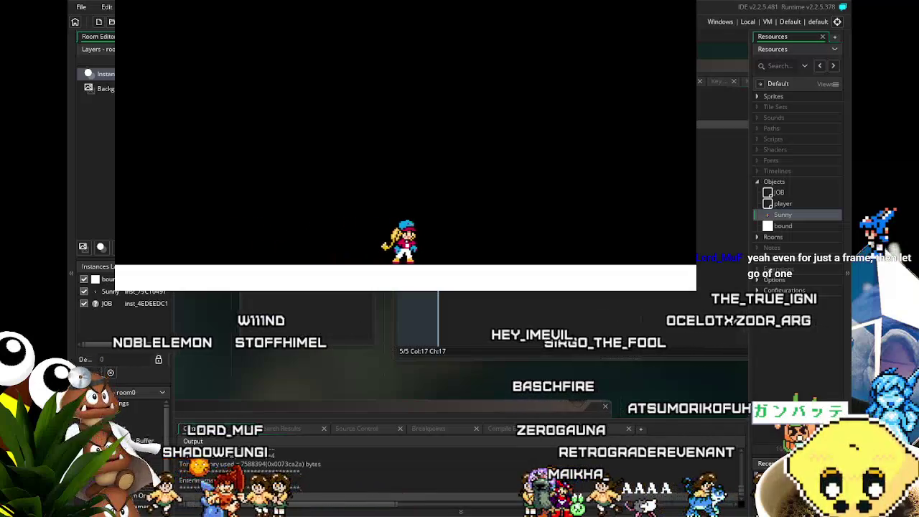
key(Left)
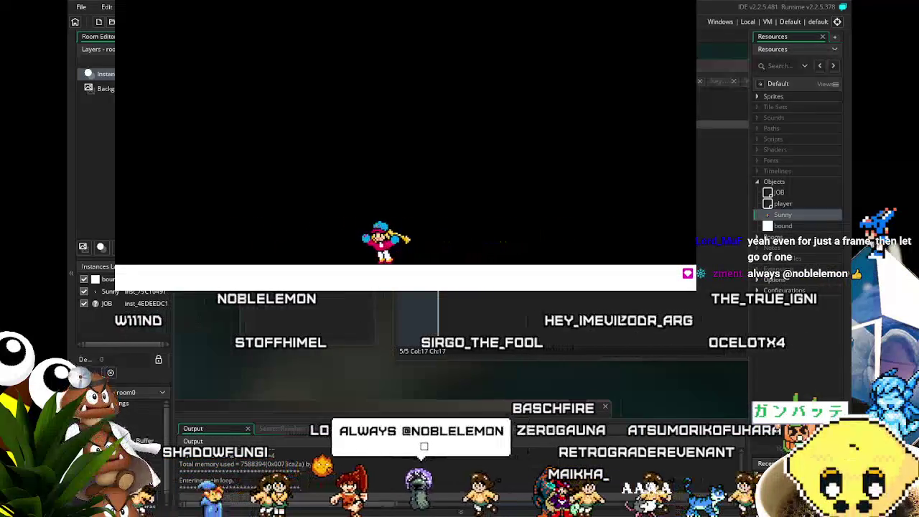
key(Right)
key(Right)
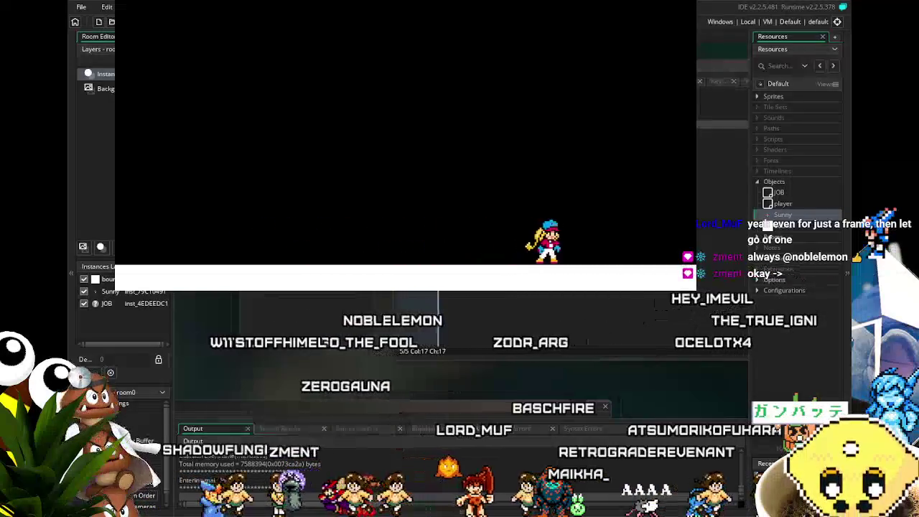
Continue dashing Sunny back and forth across the floor, then close the running game.
key(Left)
key(Left)
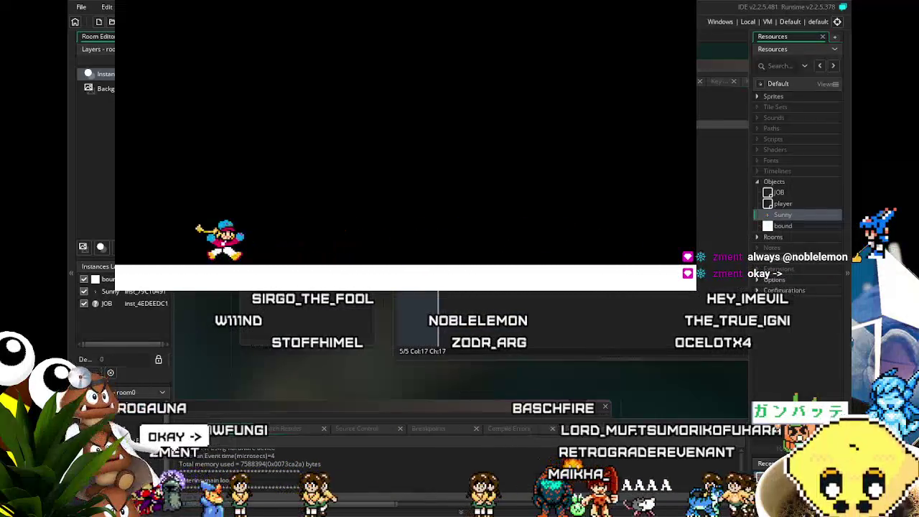
key(Right)
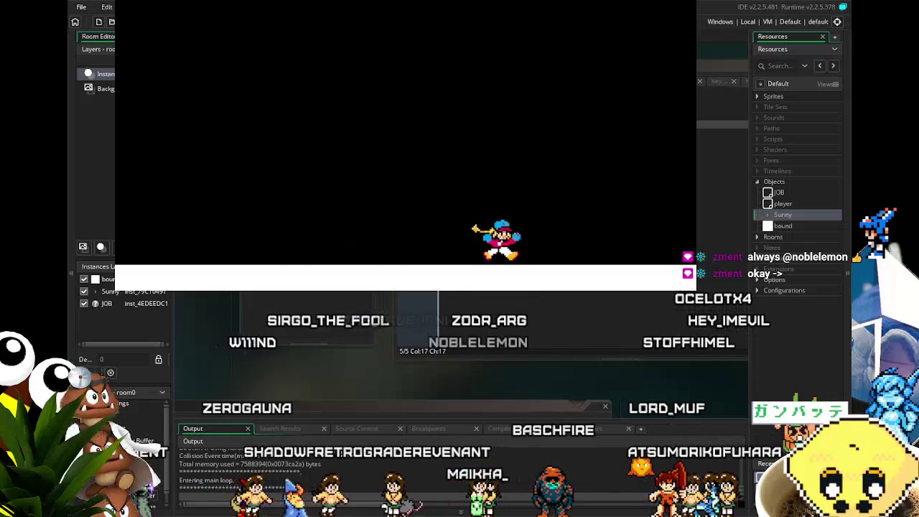
key(Right)
key(Left)
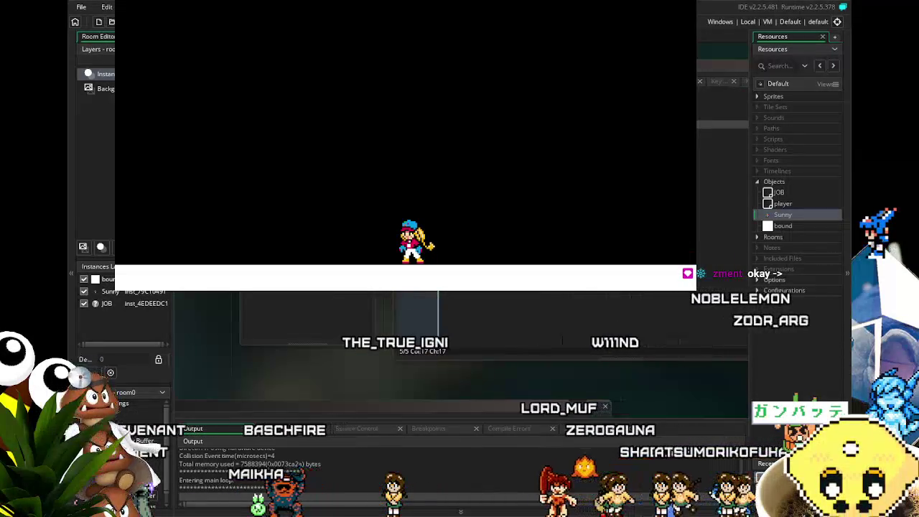
key(Left)
key(Right)
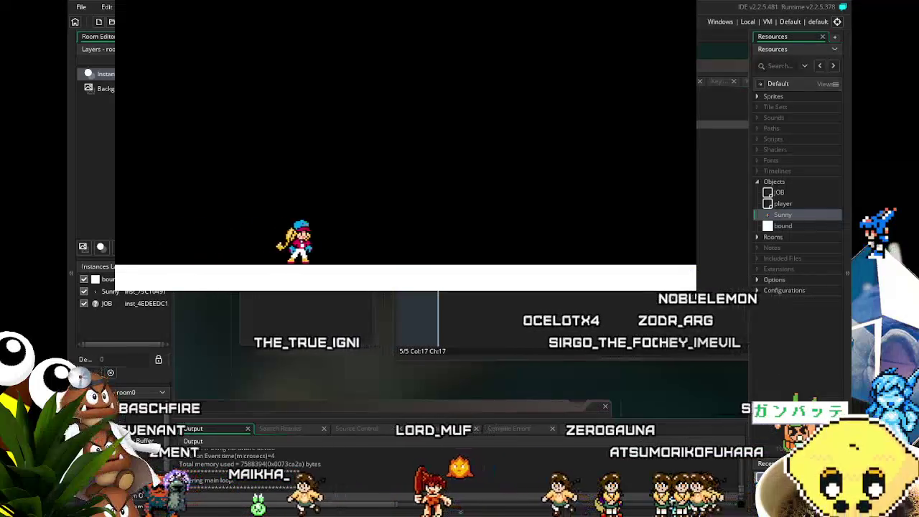
key(Left)
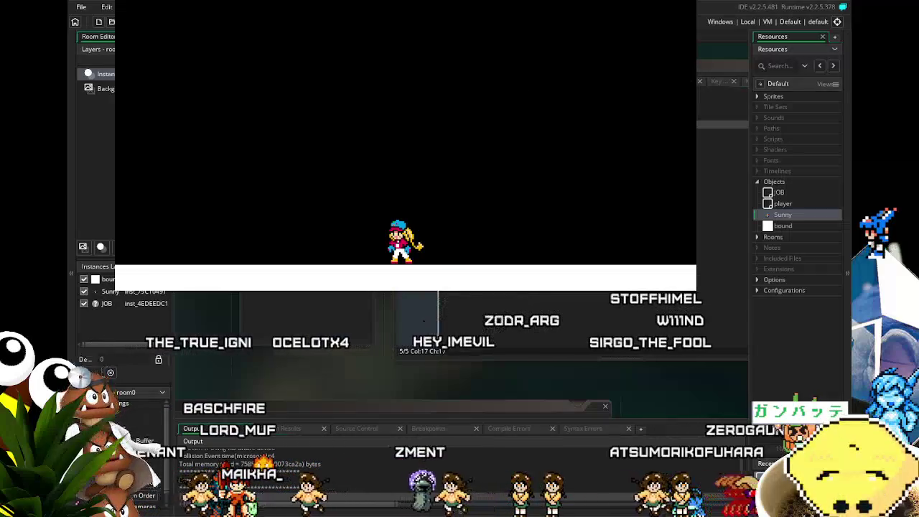
key(Escape)
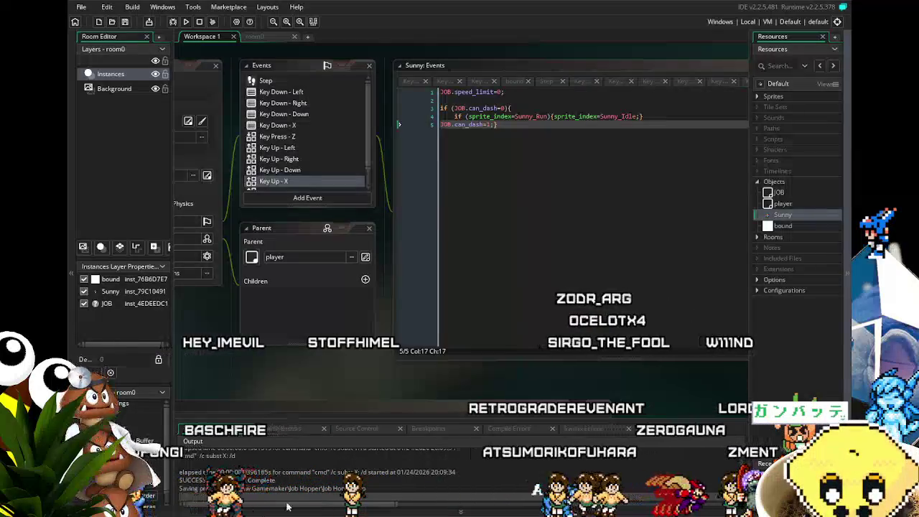
Refocus the Key Up - X code and pan the workspace toward the Object: Sunny window.
click(411, 93)
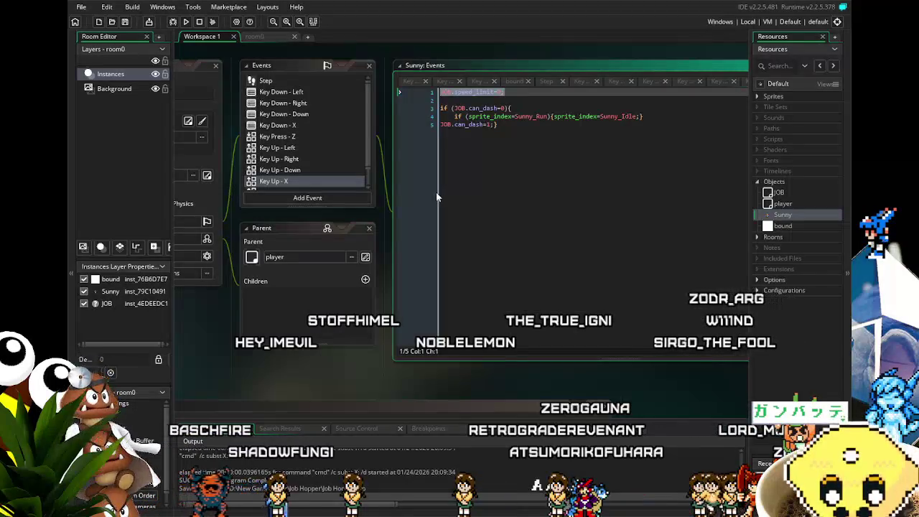
click(571, 289)
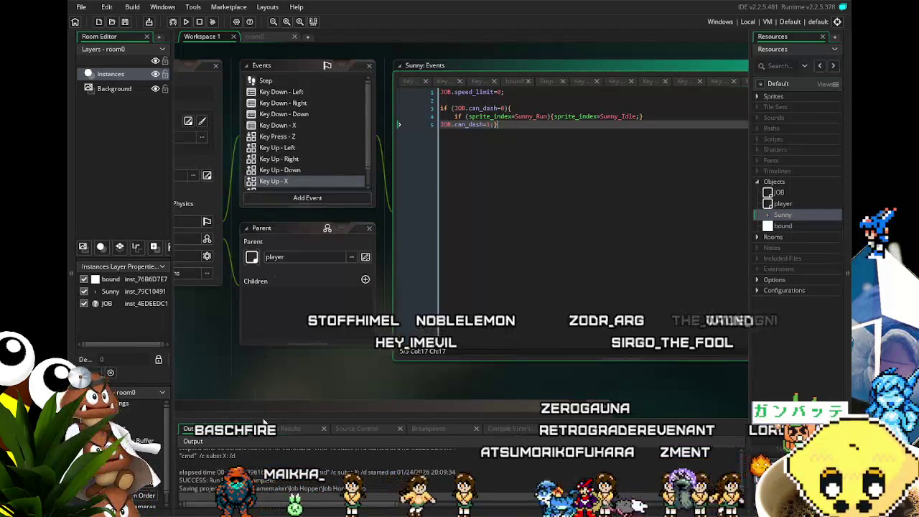
drag(268, 385, 306, 400)
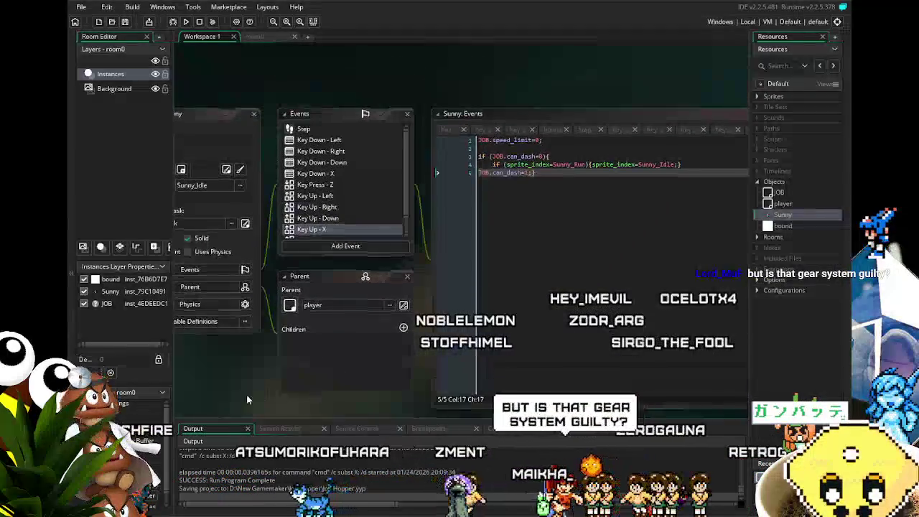
scroll(251, 374, left, 2)
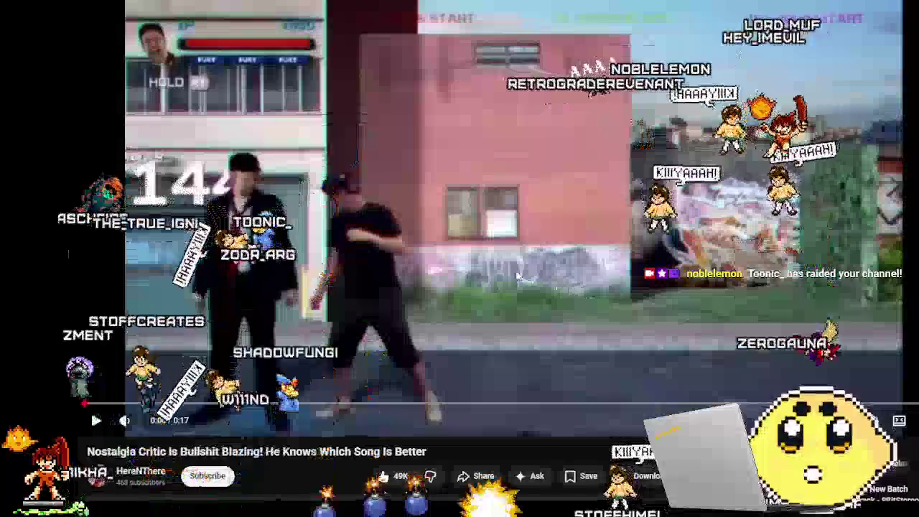
key(space)
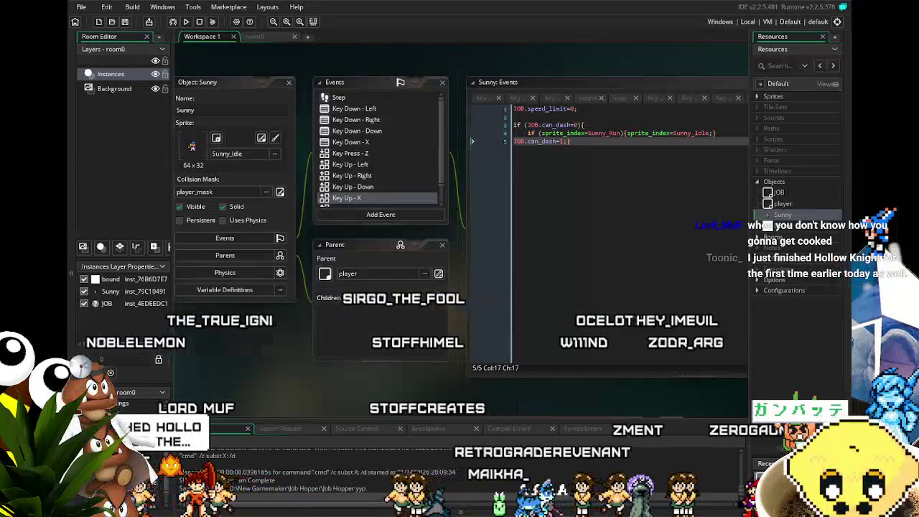
Pan the workspace to Sunny's Events list and open the Step event code.
mouse_move(287, 373)
mouse_down()
mouse_move(324, 365)
mouse_move(312, 372)
mouse_up()
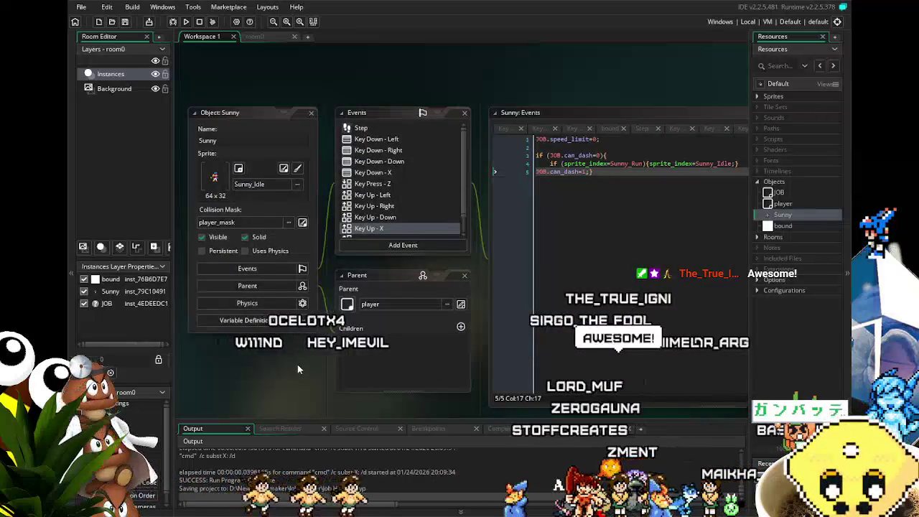
drag(297, 364, 313, 346)
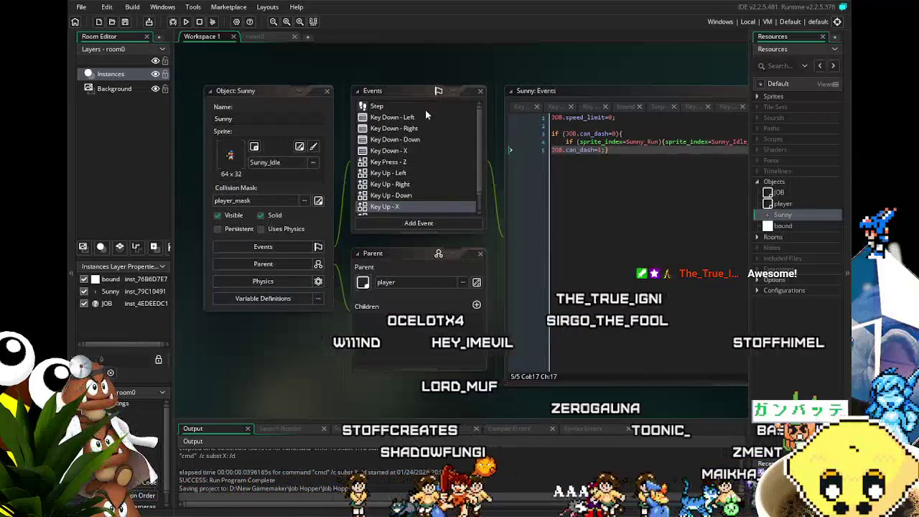
drag(284, 392, 277, 392)
scroll(358, 181, down, 1)
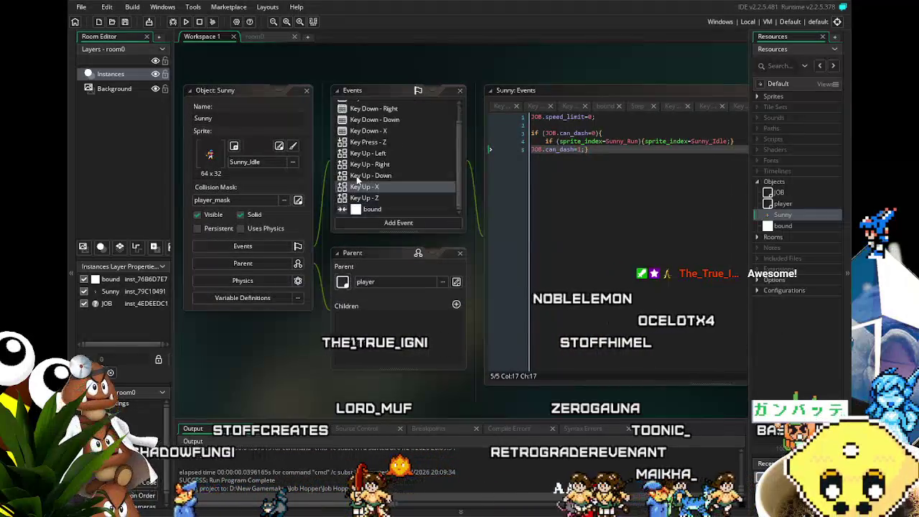
scroll(357, 181, up, 1)
drag(276, 383, 252, 393)
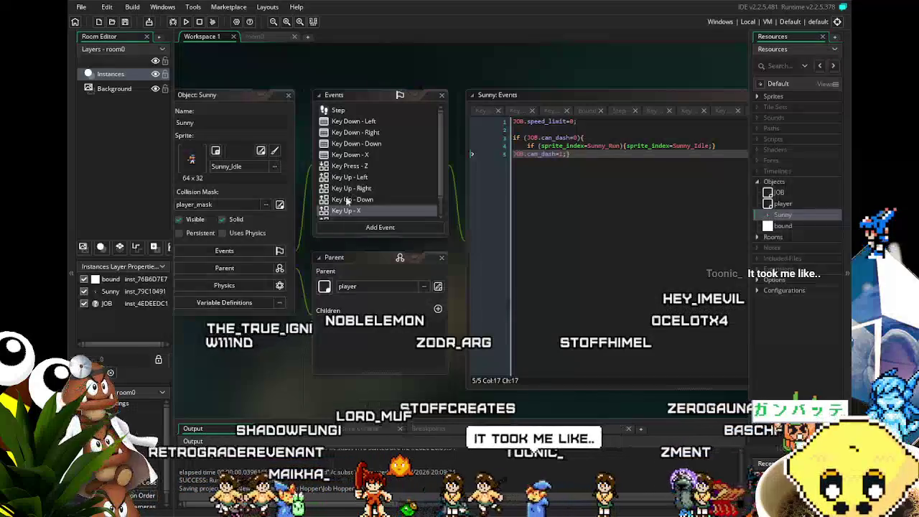
click(349, 110)
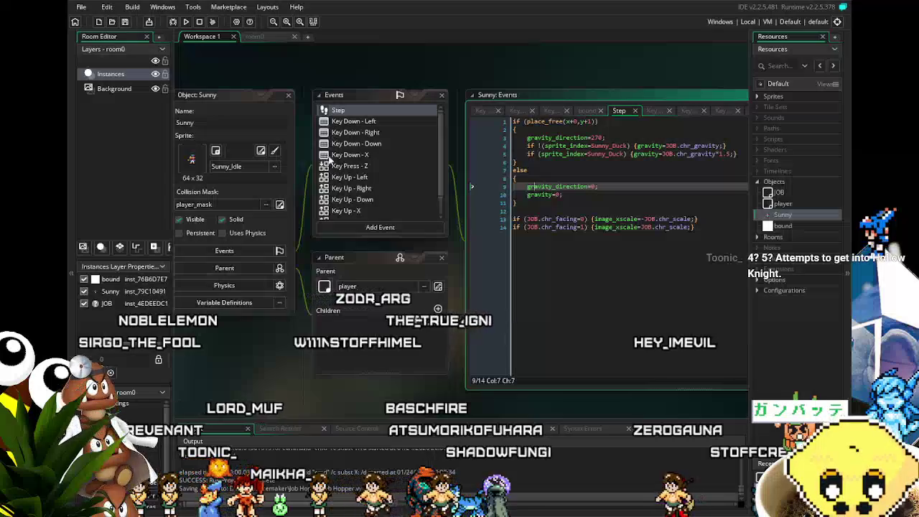
View Sunny's Key Down - Left, Down, then Right code in turn, and save the project.
click(360, 123)
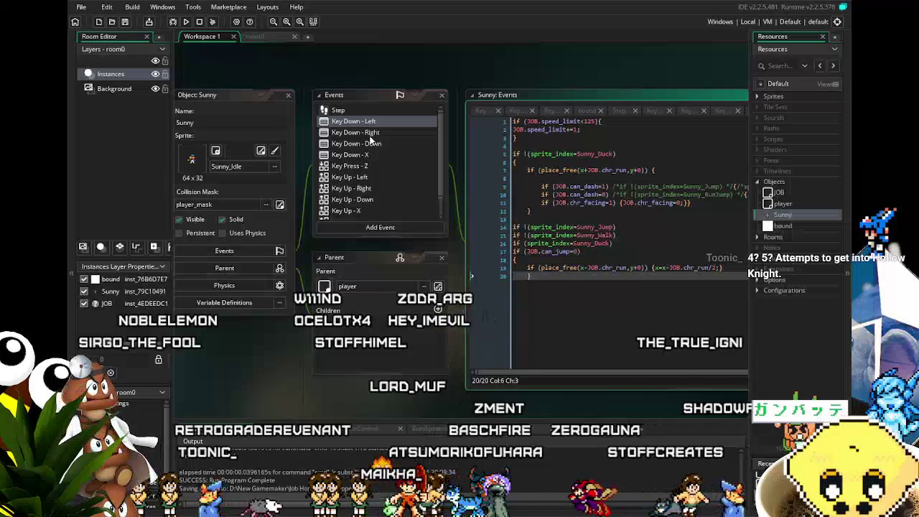
scroll(340, 218, right, 2)
click(338, 144)
click(339, 133)
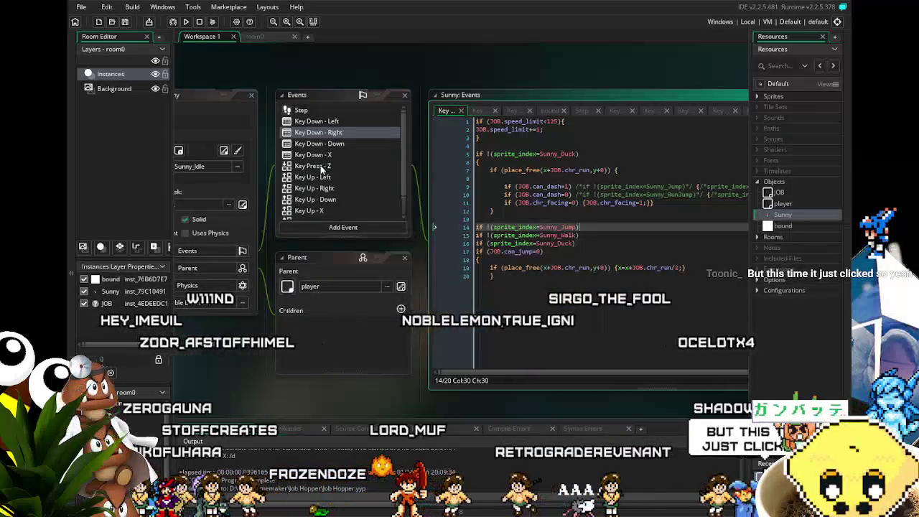
scroll(296, 161, down, 1)
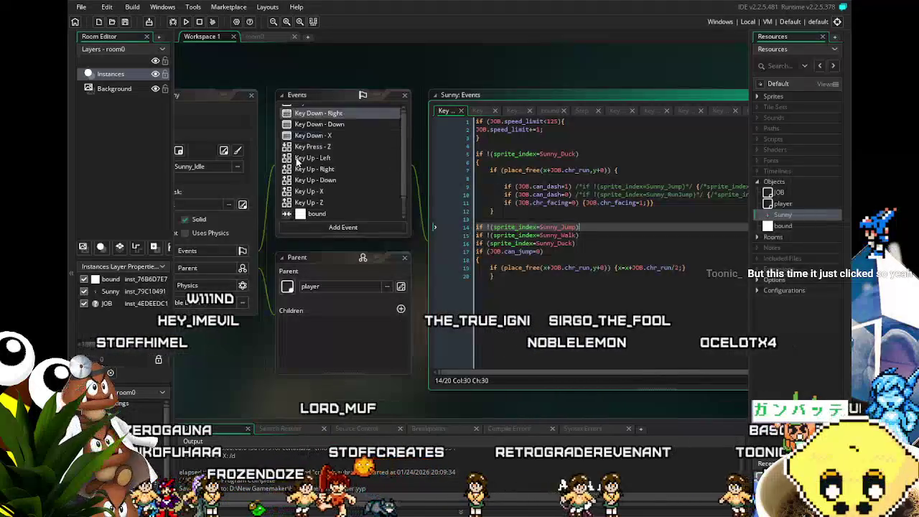
scroll(296, 162, up, 1)
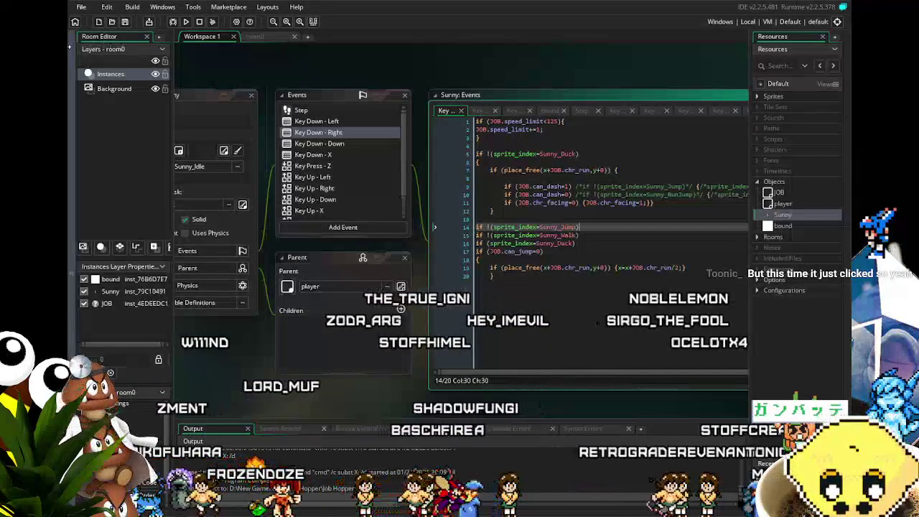
scroll(459, 237, right, 2)
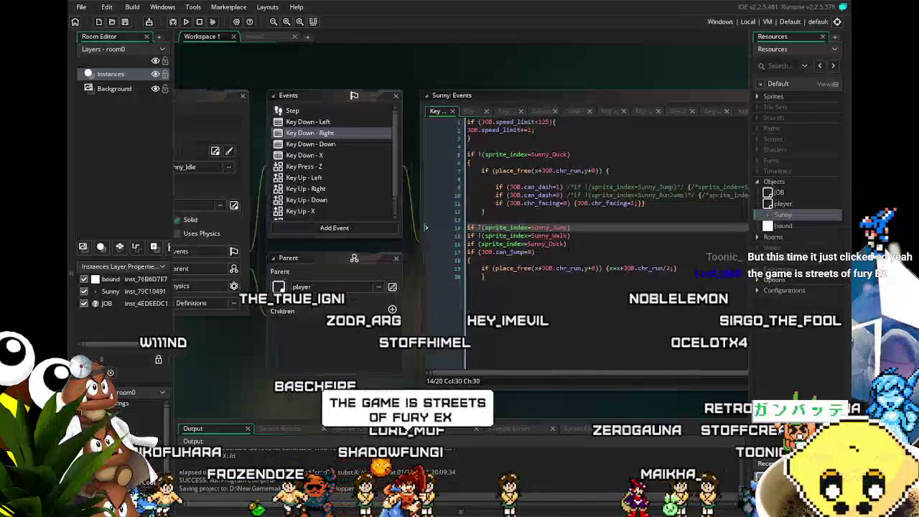
key(ctrl+s)
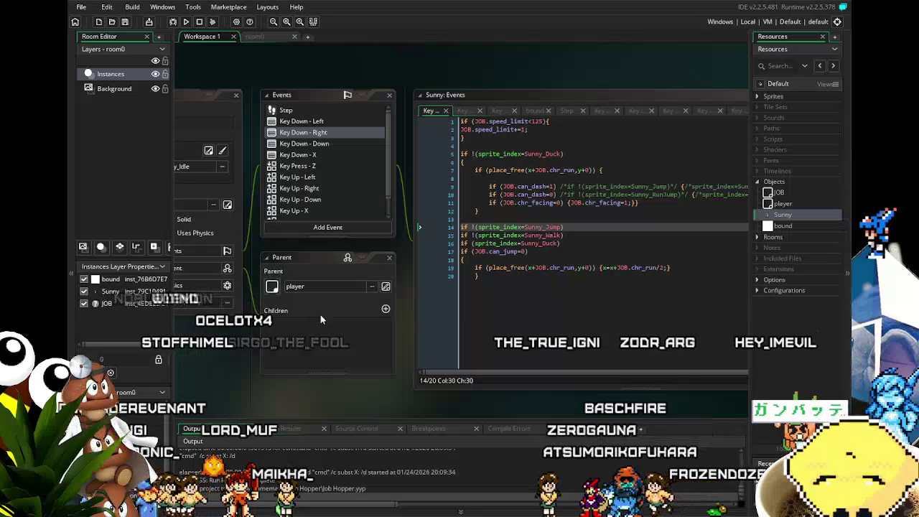
Pan the workspace right to bring Sunny's Key Down - Right code window into view.
mouse_move(310, 398)
mouse_down()
mouse_move(286, 390)
mouse_move(336, 391)
mouse_up()
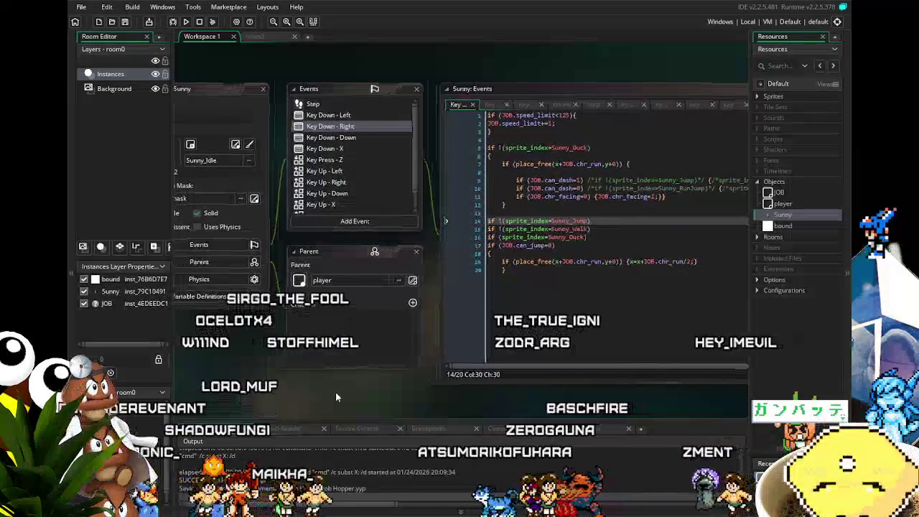
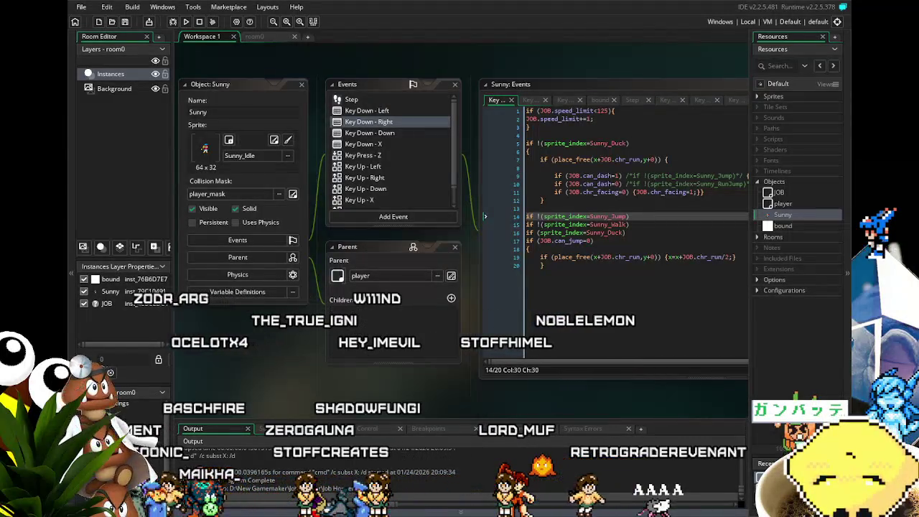
Build and run the game, then move Sunny left to test movement.
mouse_move(366, 377)
mouse_down()
mouse_move(297, 333)
mouse_move(288, 390)
mouse_up()
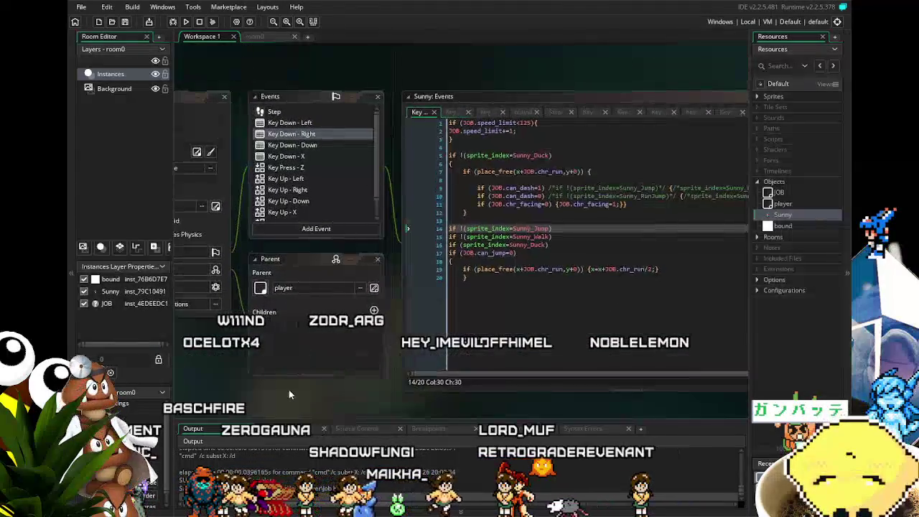
click(186, 22)
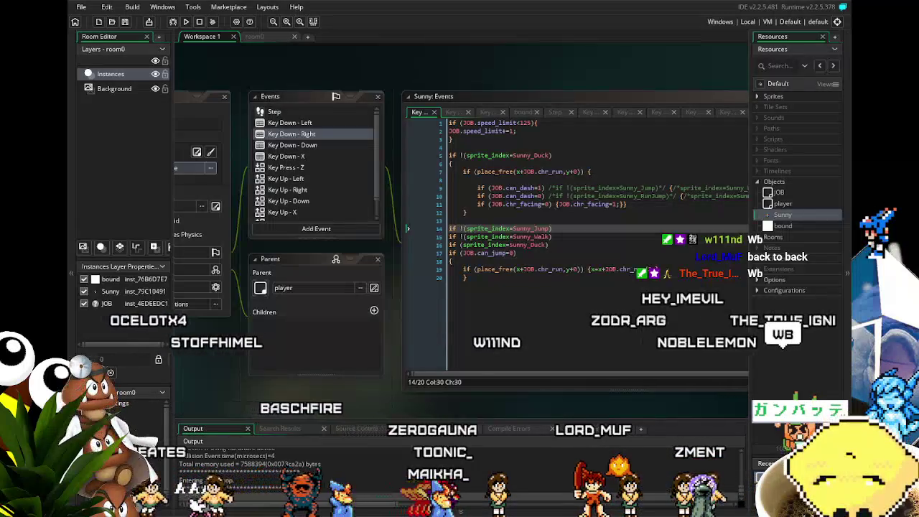
key(Left)
key(z)
key(Right)
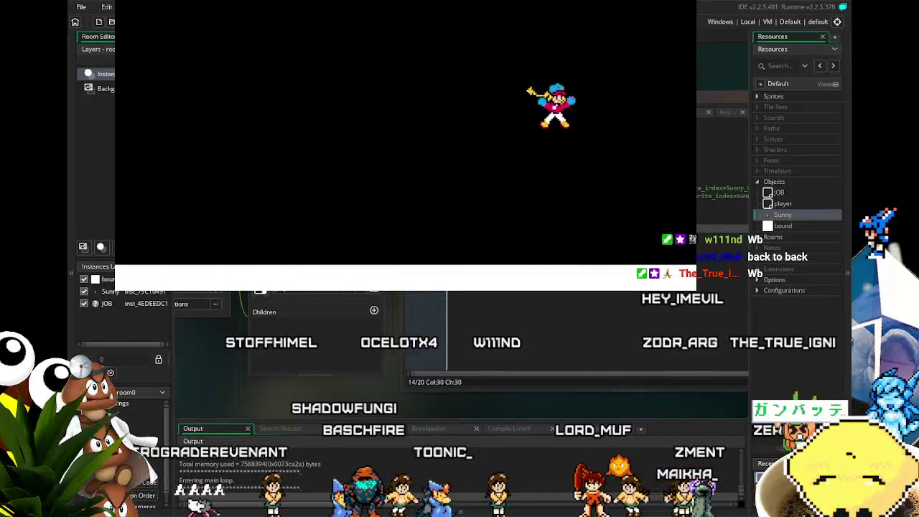
key(Left)
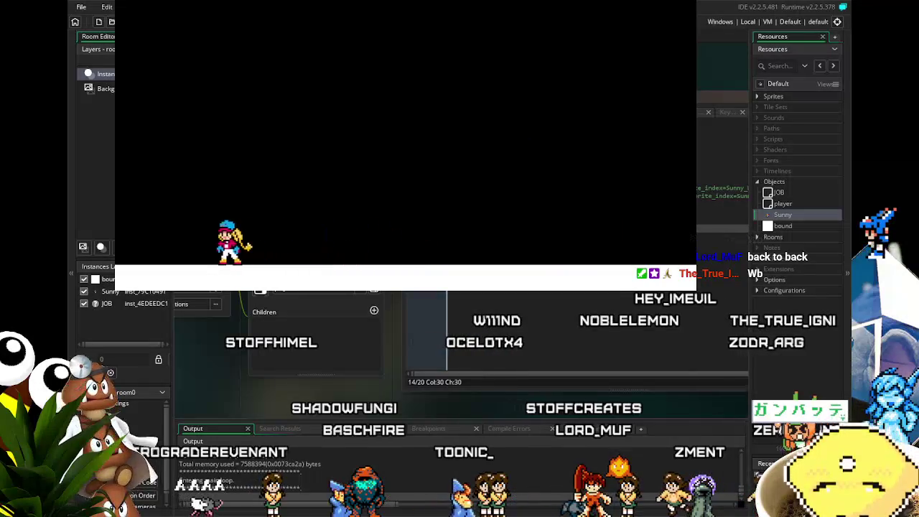
key(Right)
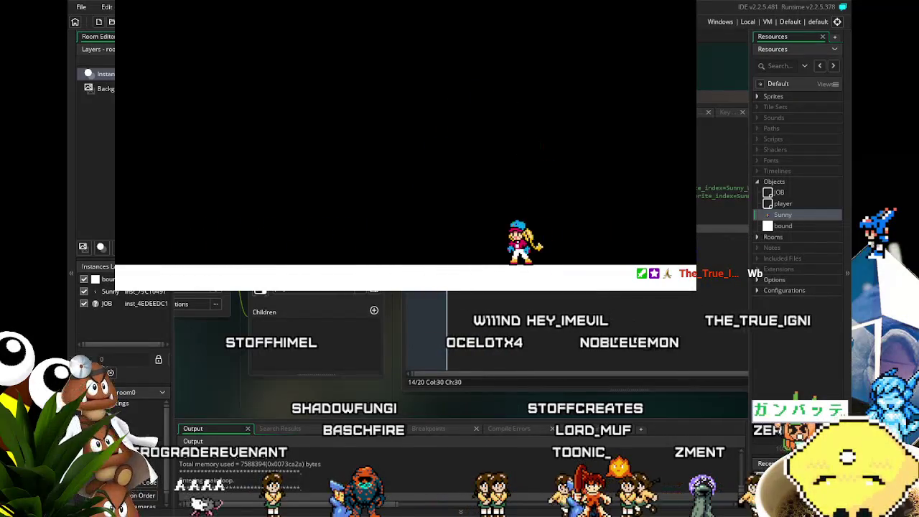
key(Left)
key(Right)
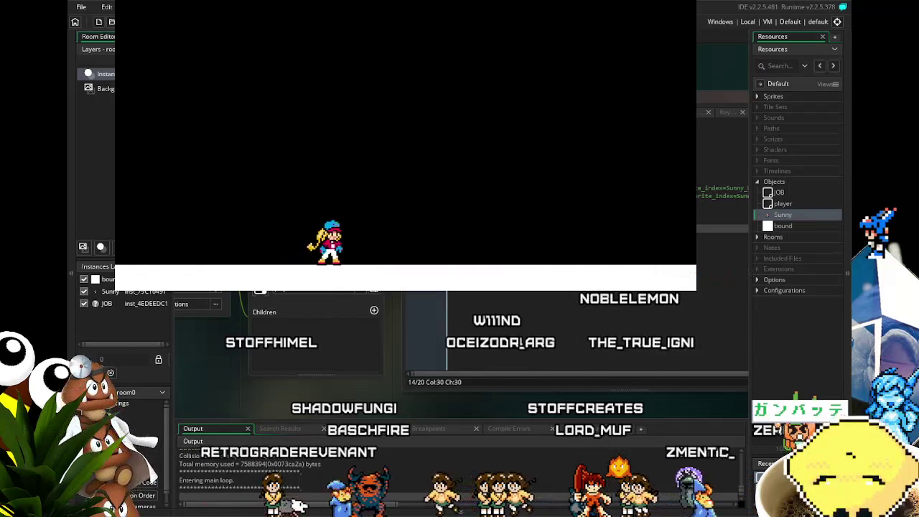
key(Left)
key(Right)
key(Right)
key(Left)
key(Up)
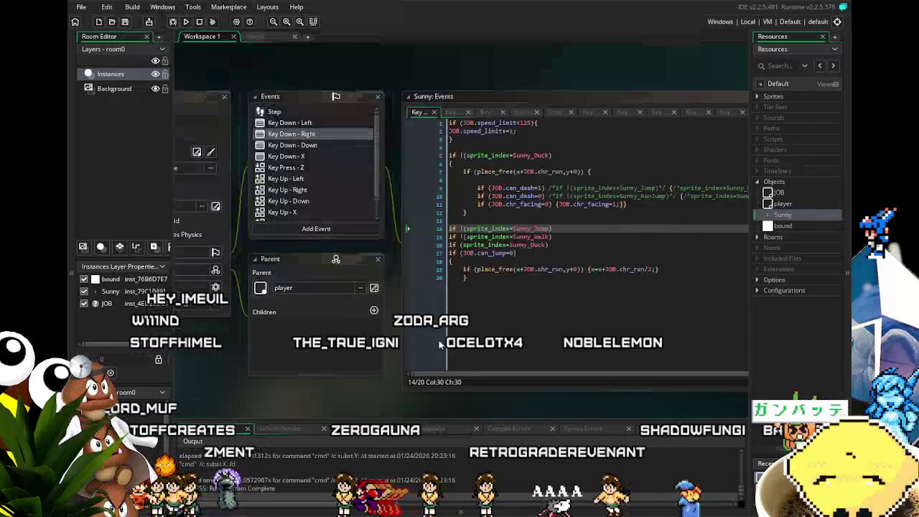
In Key Down - Right, delete the commented Jump and RunJump checks on lines 9 and 10.
drag(324, 396, 210, 397)
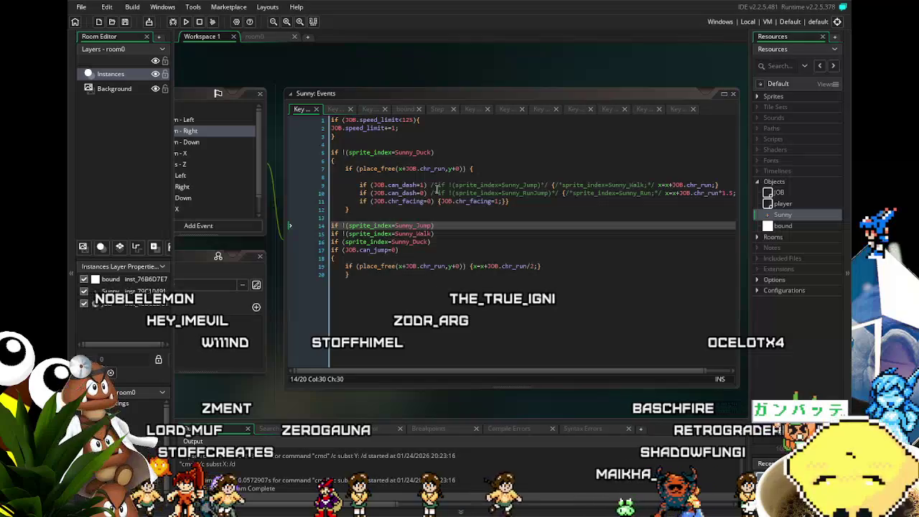
click(520, 266)
drag(519, 266, 482, 264)
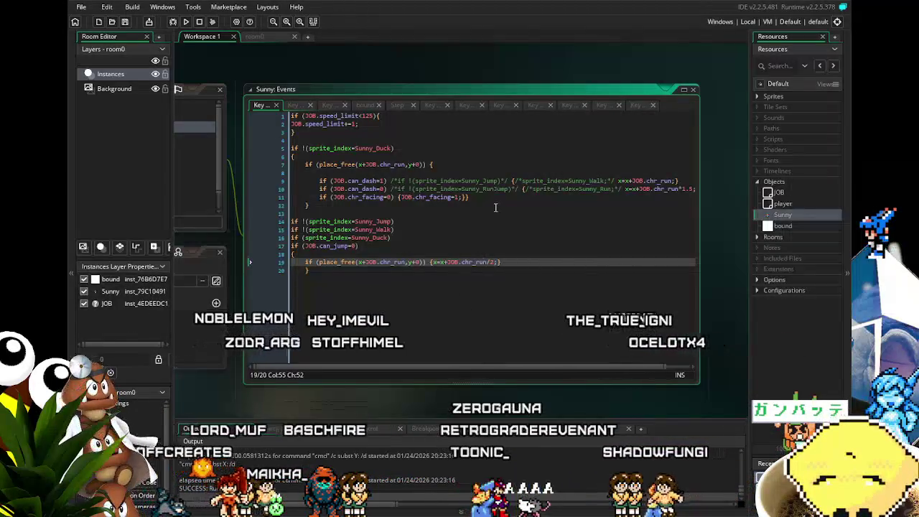
click(464, 208)
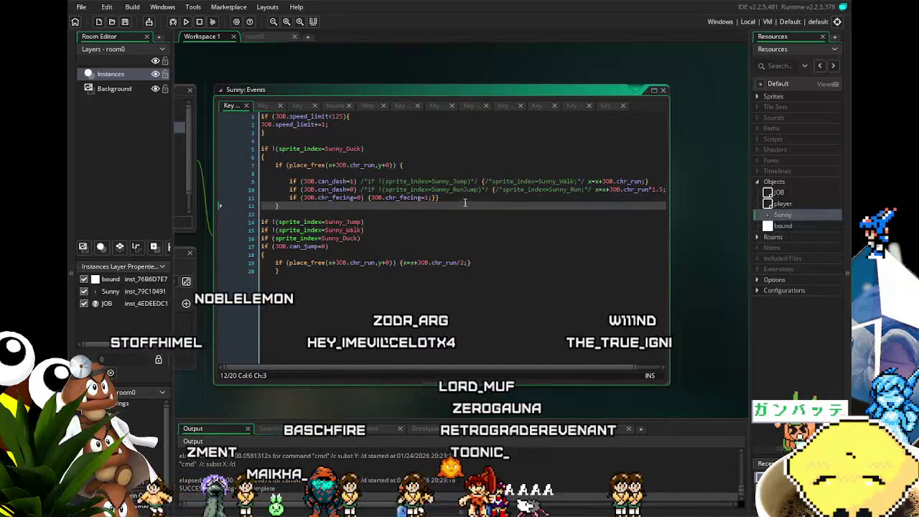
triple_click(480, 180)
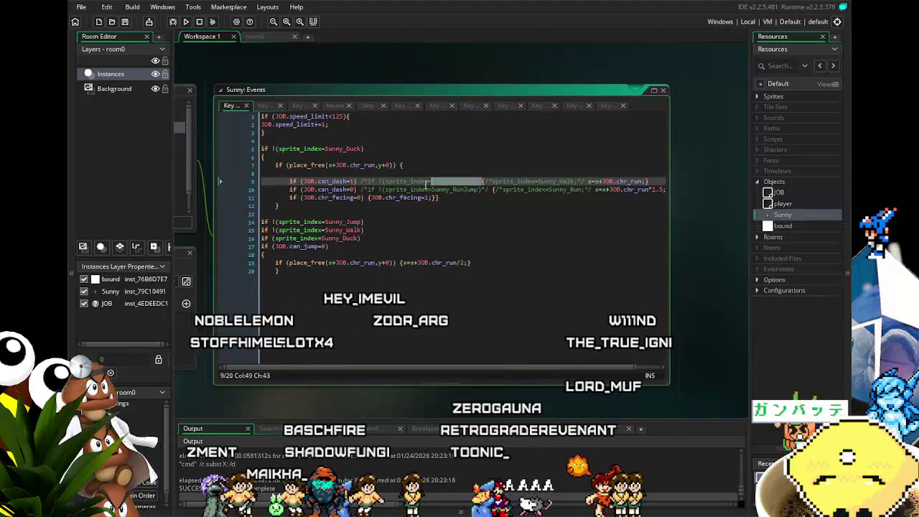
drag(377, 188, 359, 188)
key(Delete)
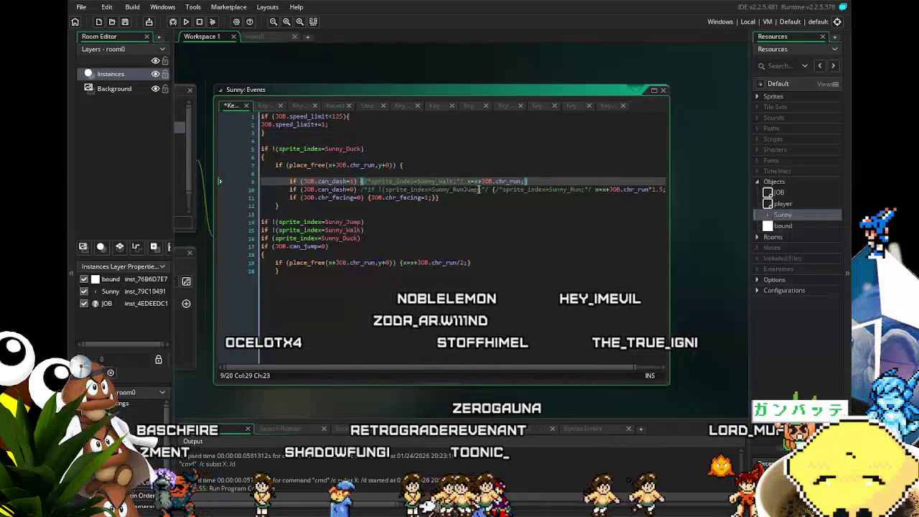
drag(489, 189, 361, 189)
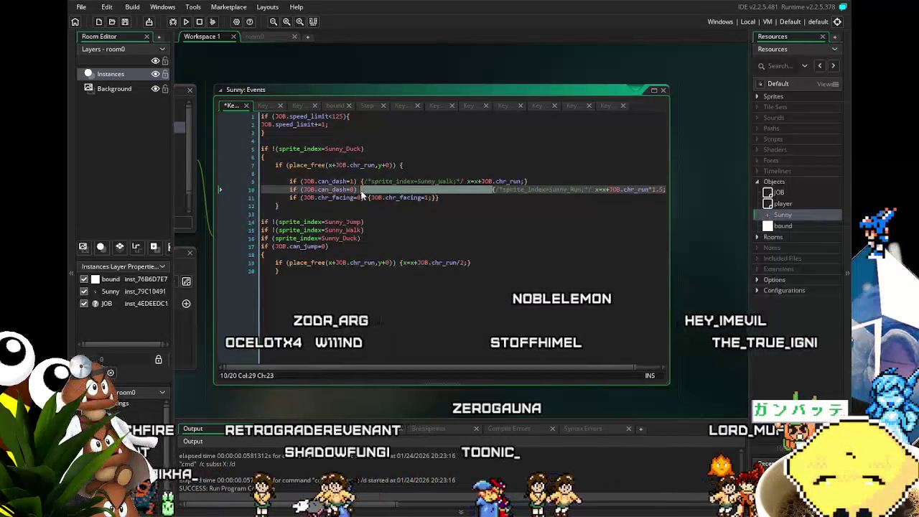
key(Delete)
Remove the /* */ markers around the Sunny_Walk and Sunny_Run sprite_index assignments.
key(Right)
key(Right)
key(Right)
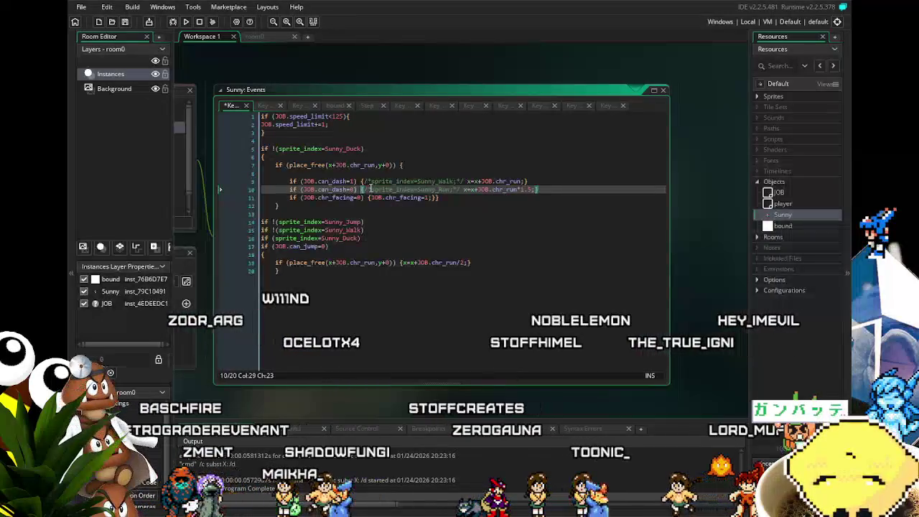
key(BackSpace)
key(BackSpace)
click(370, 180)
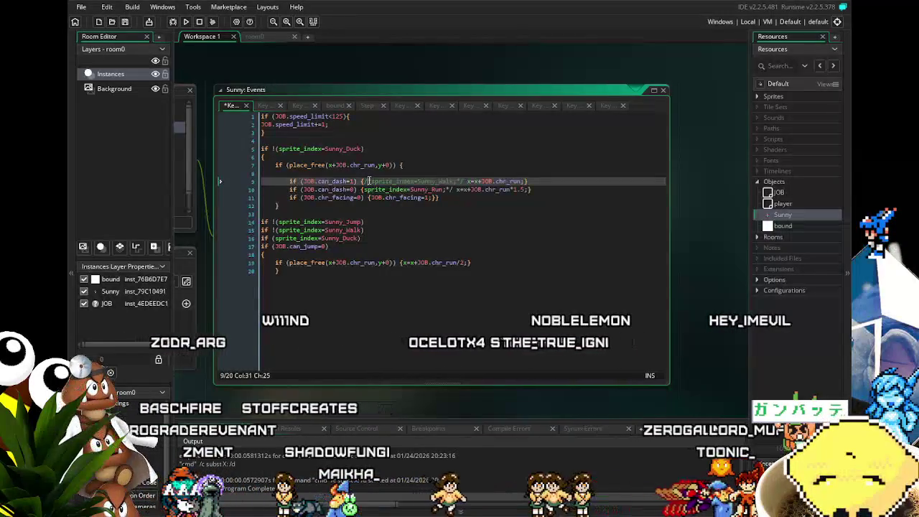
click(457, 181)
key(BackSpace)
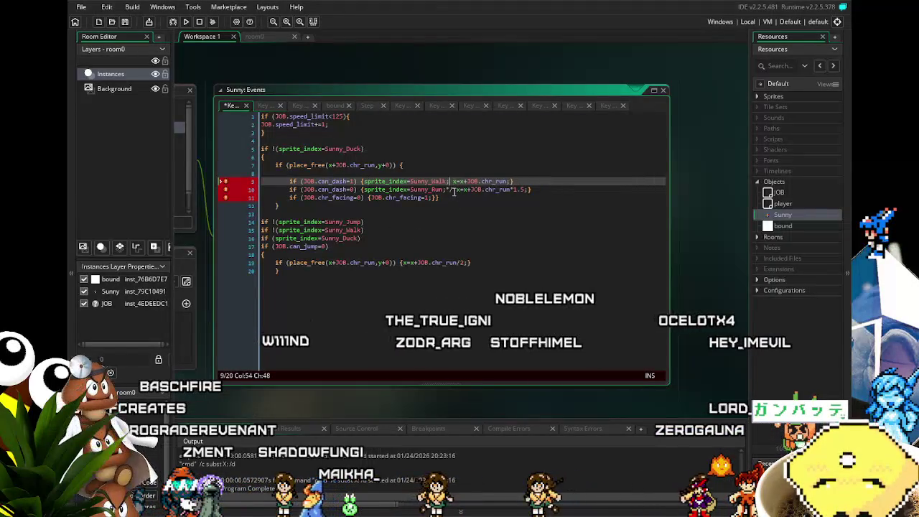
click(454, 190)
click(476, 225)
key(Down)
key(Down)
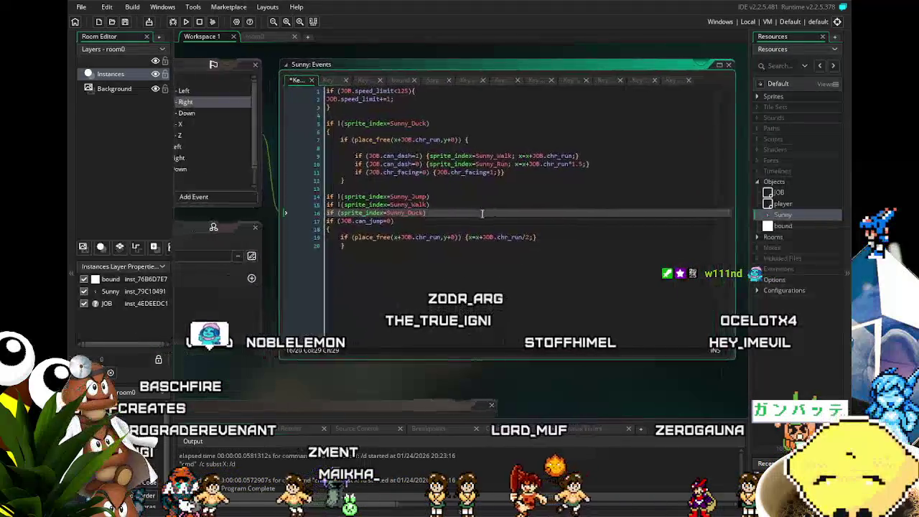
In Key Down - Left, delete the /*if !(sprite_index=...)*/ Sunny_Jump and Sunny_RunJump checks on lines 9–10.
click(245, 91)
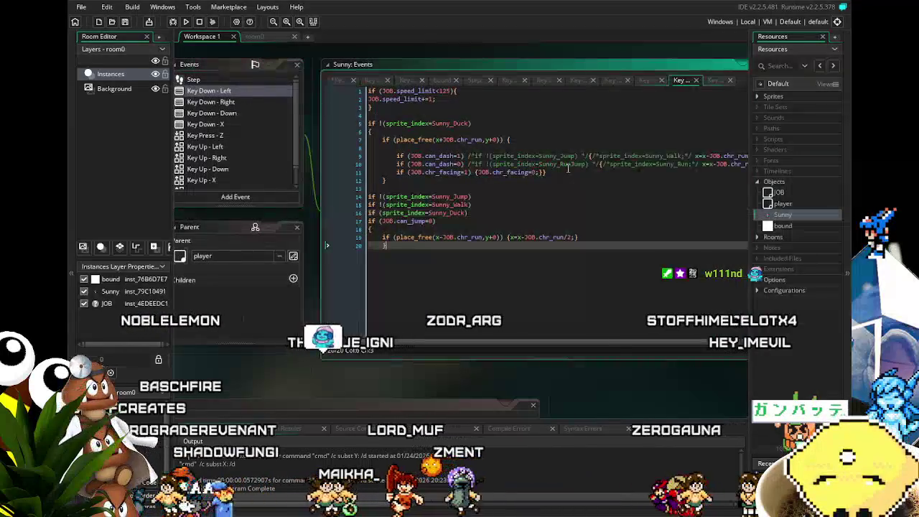
drag(543, 156, 535, 158)
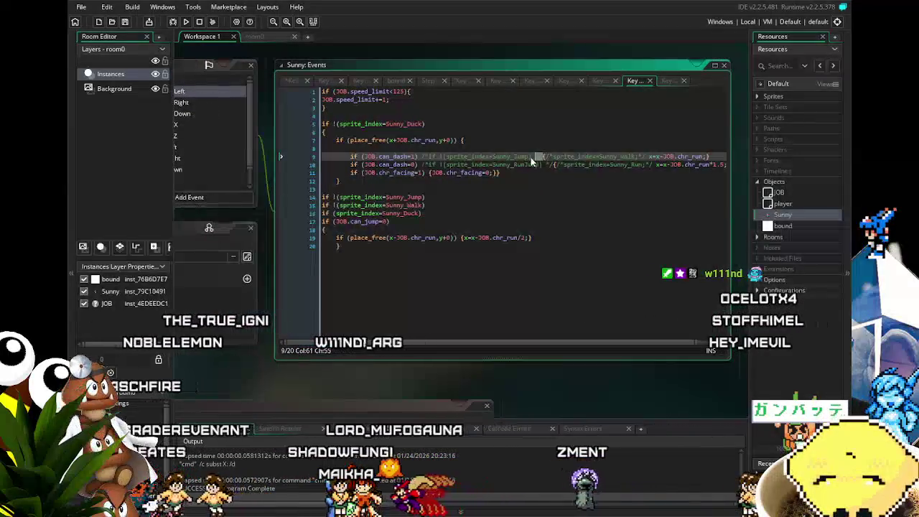
drag(472, 158, 422, 158)
key(Delete)
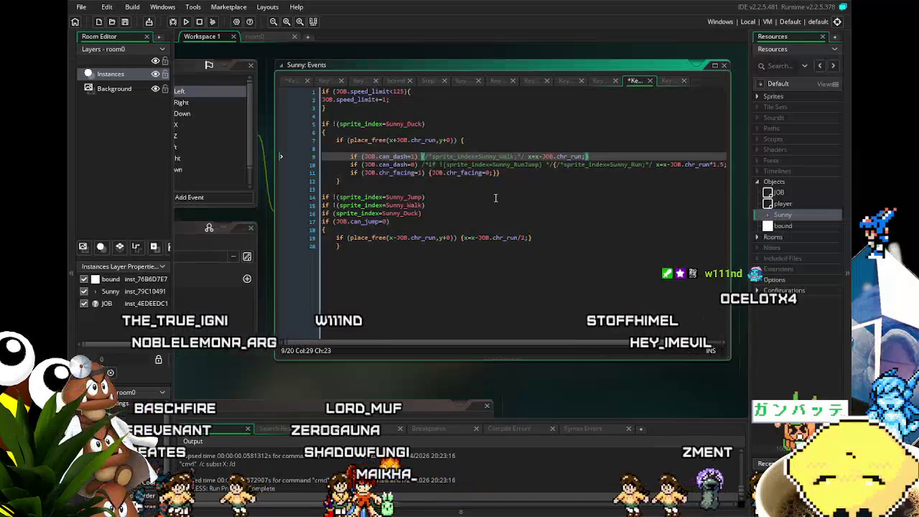
drag(555, 165, 422, 171)
key(Delete)
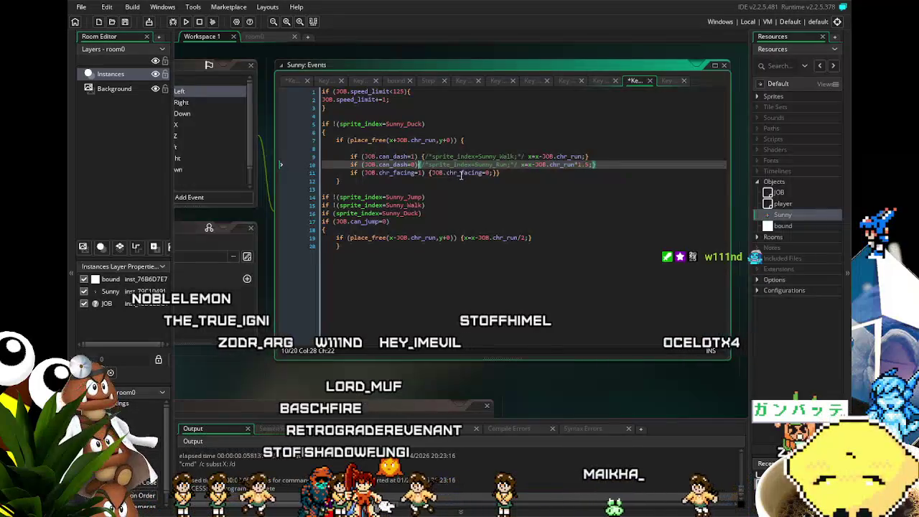
key(Right)
key(Right)
key(Right)
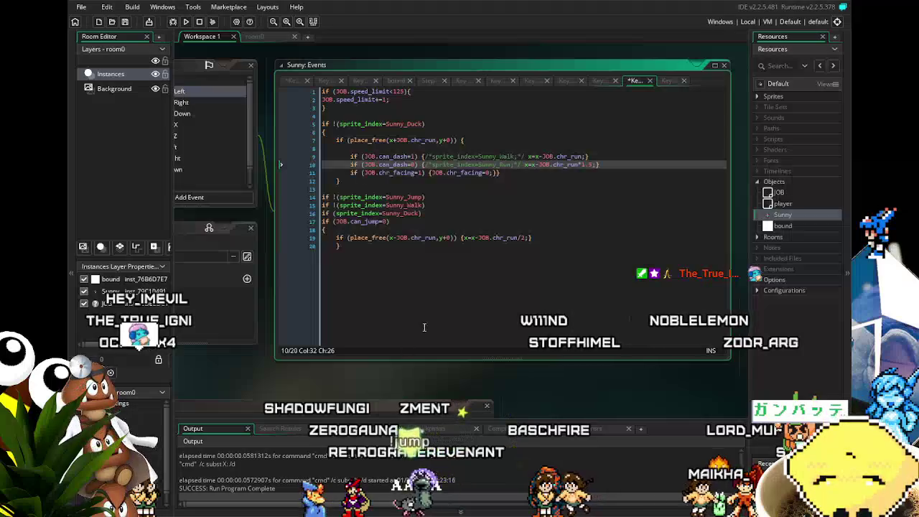
Uncomment the Sunny_Walk and Sunny_Run assignments in Key Down - Left to match Key Down - Right.
scroll(376, 351, left, 1)
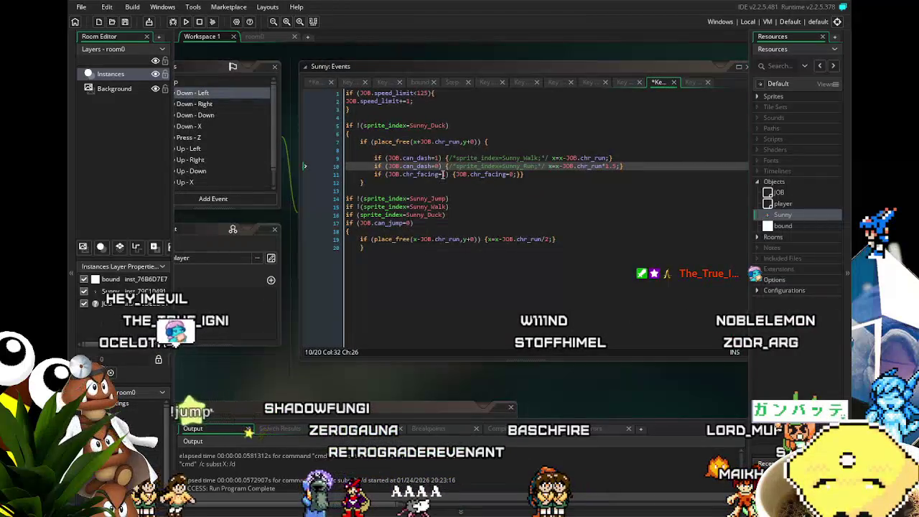
click(429, 256)
scroll(429, 256, left, 2)
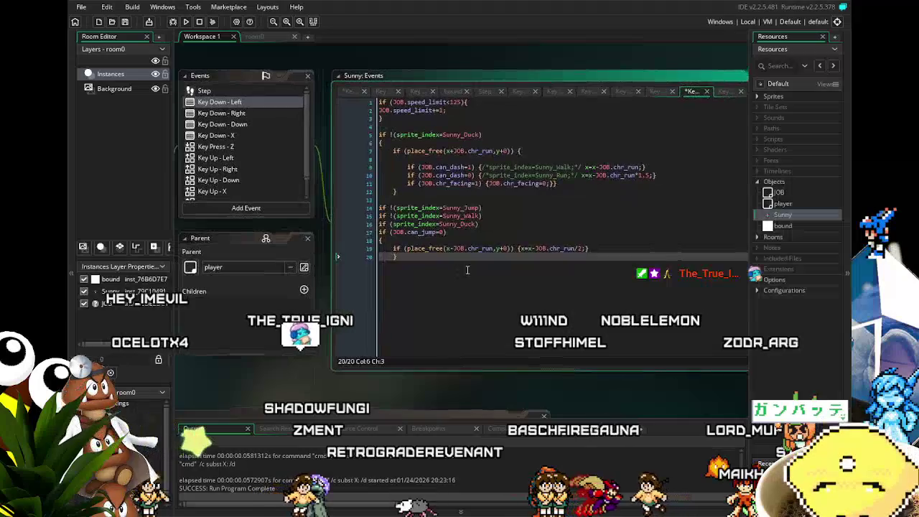
click(235, 114)
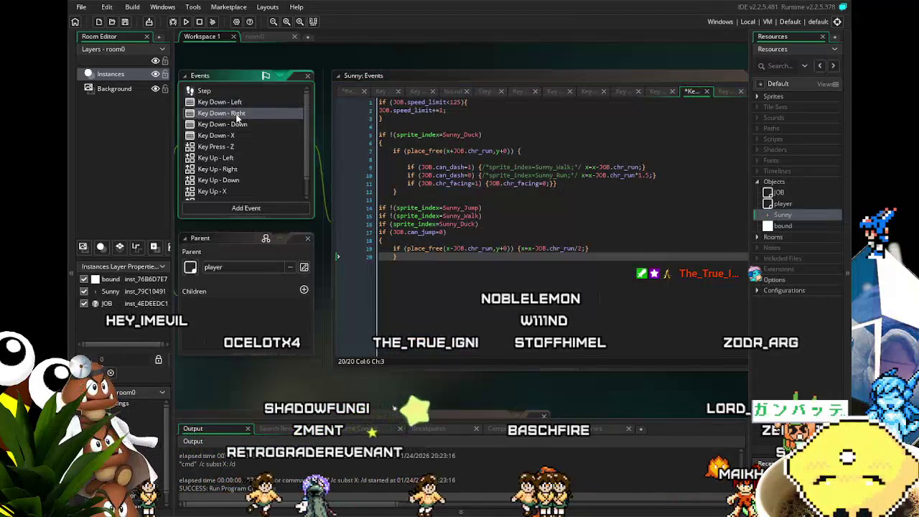
click(235, 103)
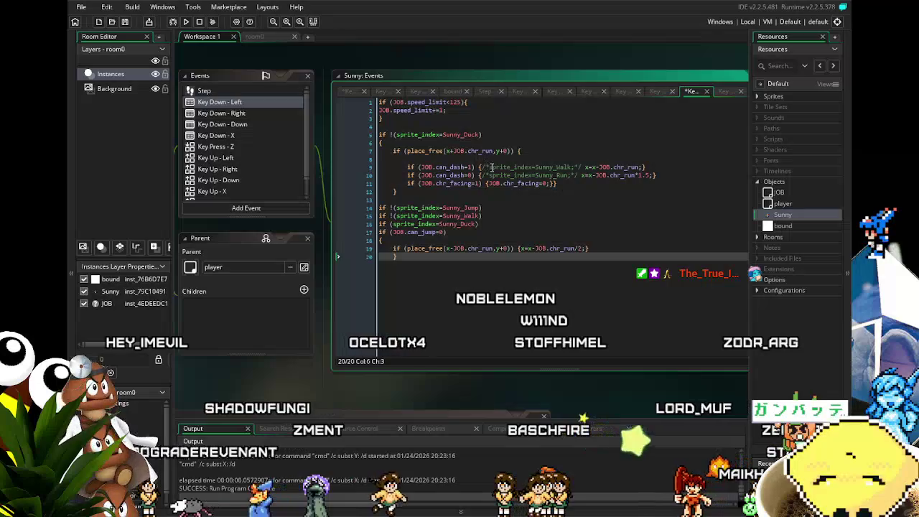
click(489, 168)
click(489, 175)
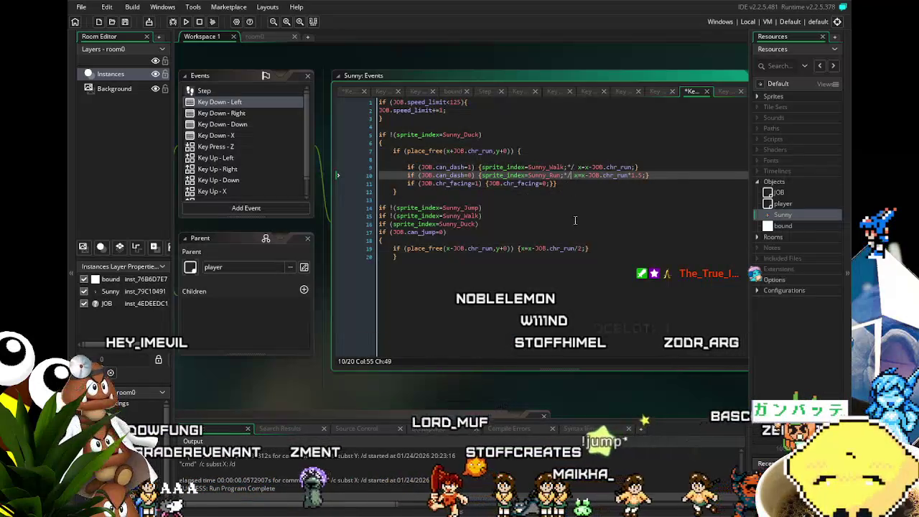
click(576, 167)
key(BackSpace)
key(BackSpace)
key(BackSpace)
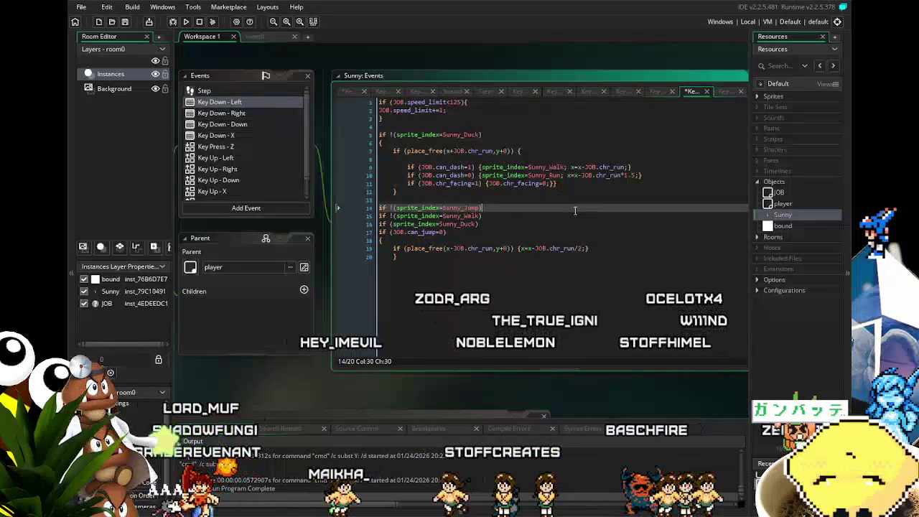
click(507, 307)
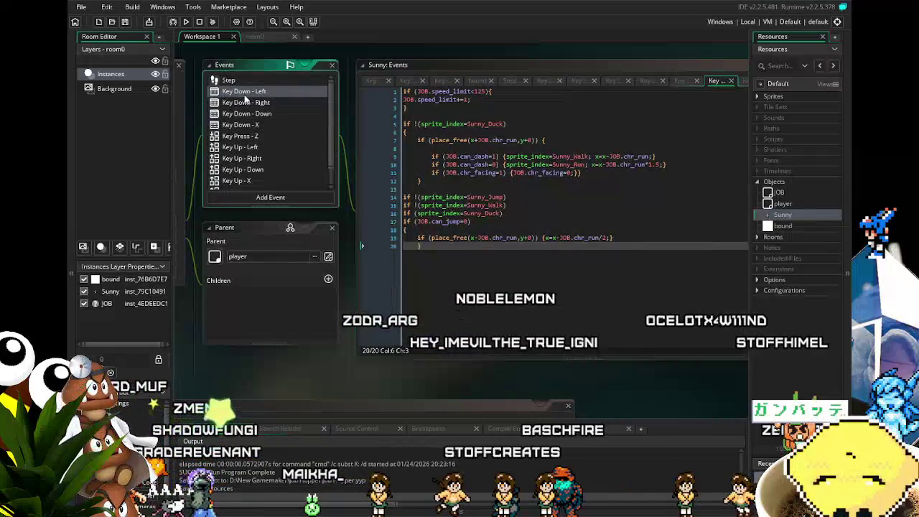
Compare the Key Down - Right and Key Down - Left movement code back and forth.
click(262, 104)
click(255, 91)
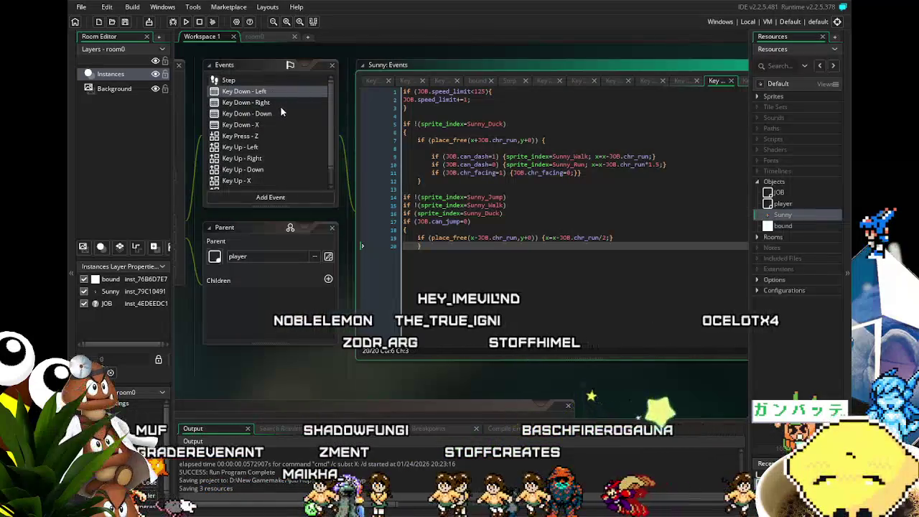
click(279, 102)
click(271, 89)
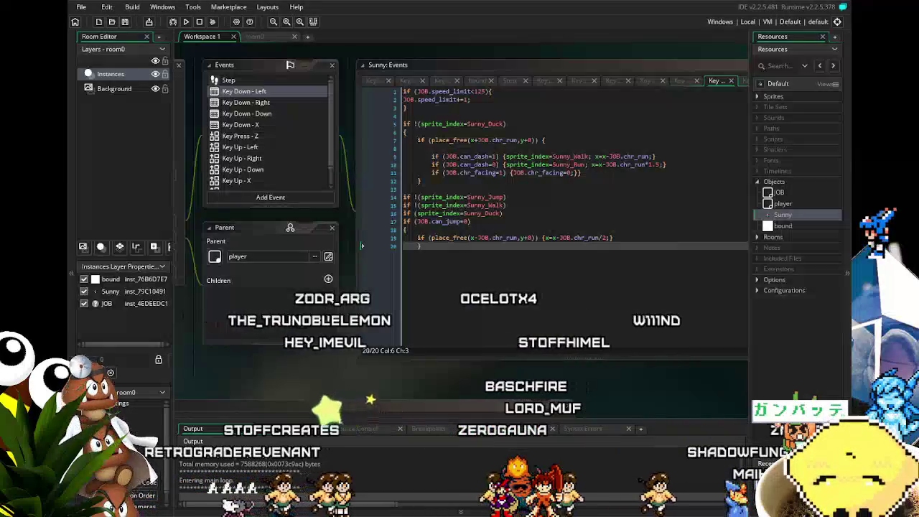
Run and jump Sunny left and right across the floor, then close the game with Escape.
key(Right)
key(Left)
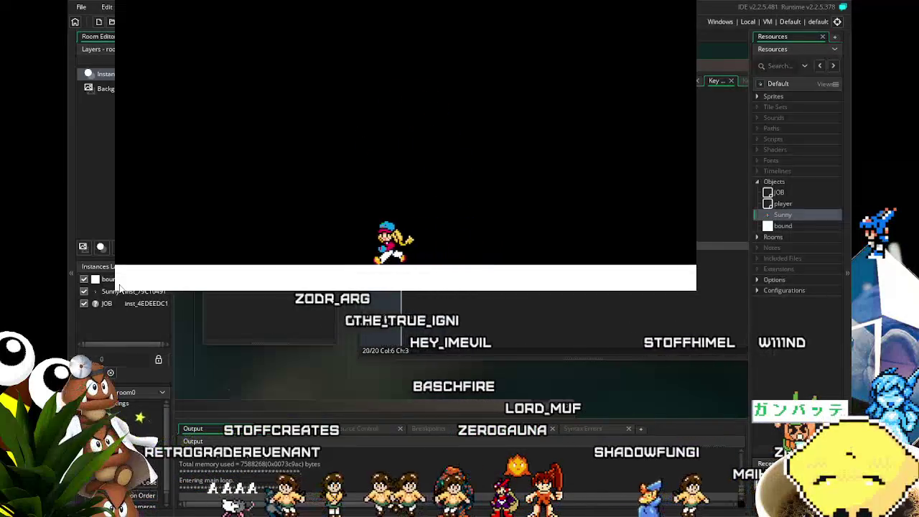
key(Right)
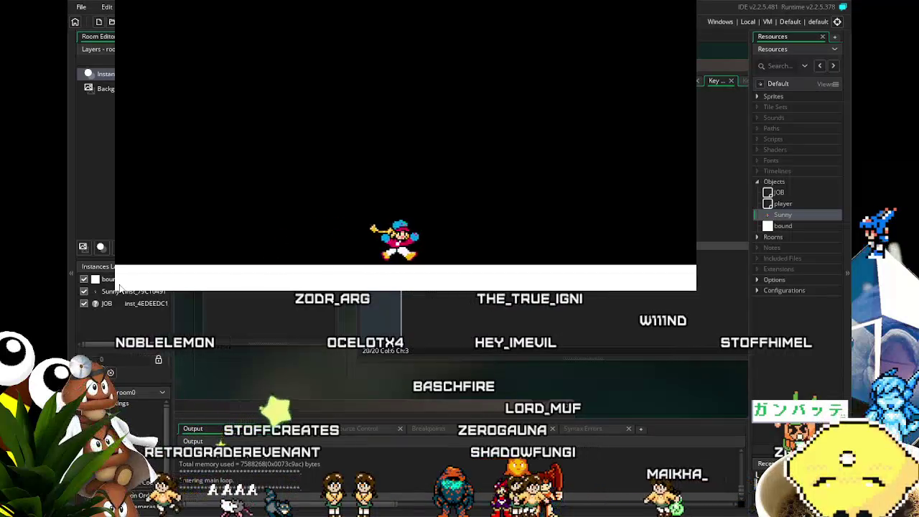
key(space)
key(Left)
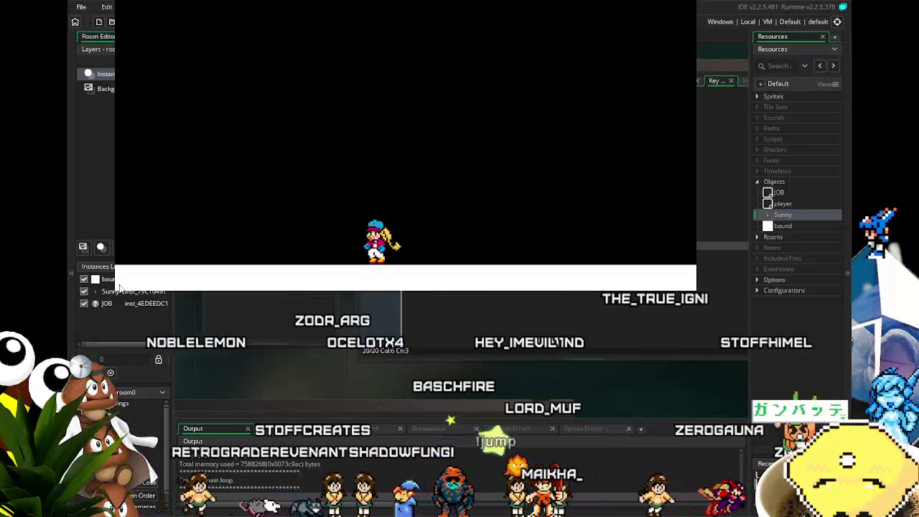
key(Right)
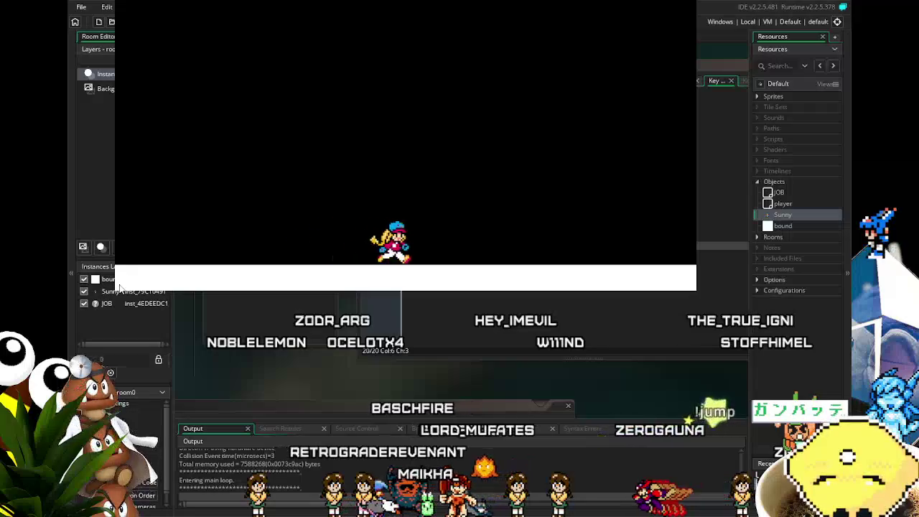
key(Left)
key(space)
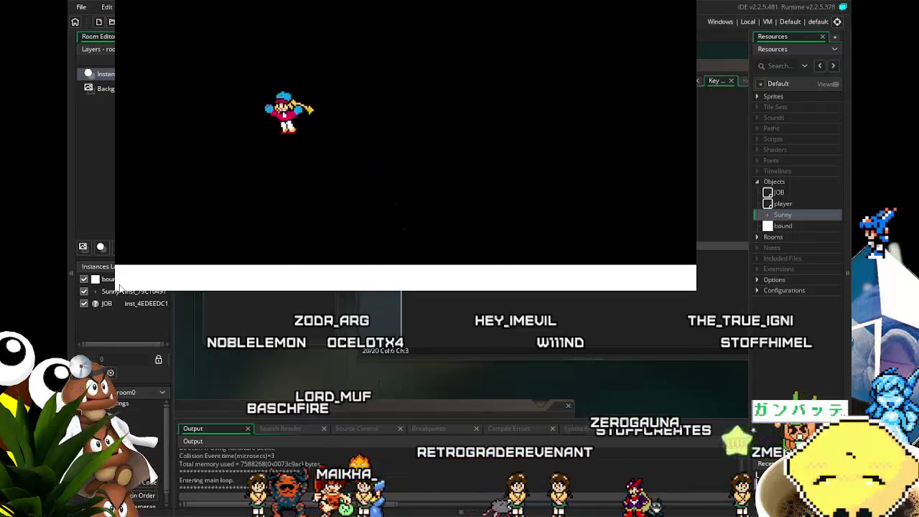
key(Right)
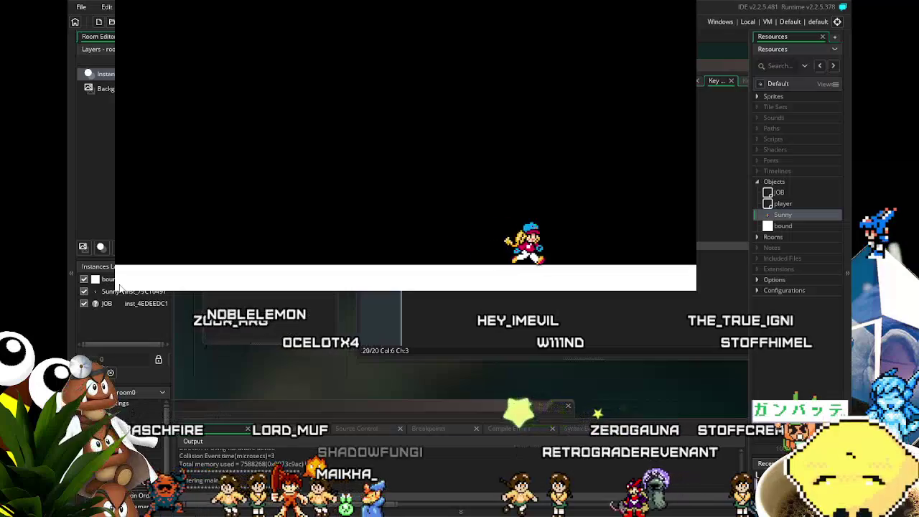
key(Left)
key(space)
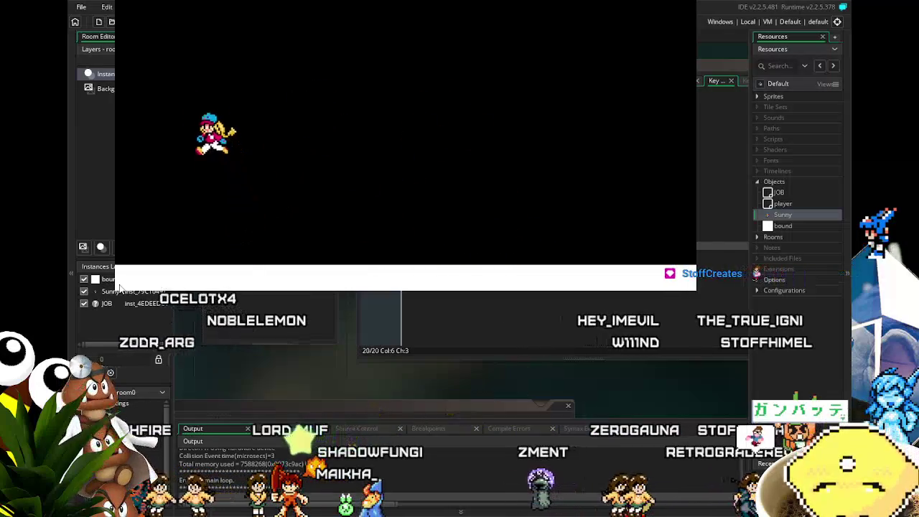
key(Right)
key(space)
key(space)
key(Left)
key(space)
key(Right)
key(Left)
key(Right)
key(Left)
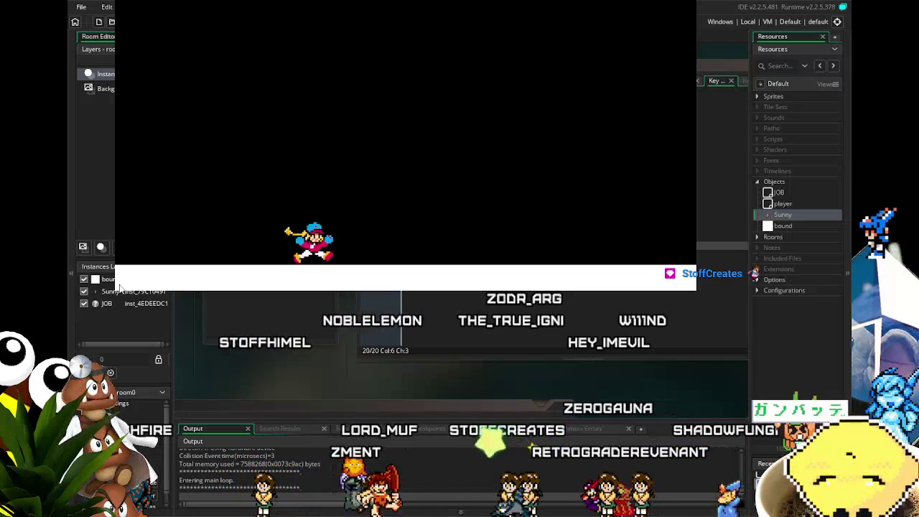
key(Right)
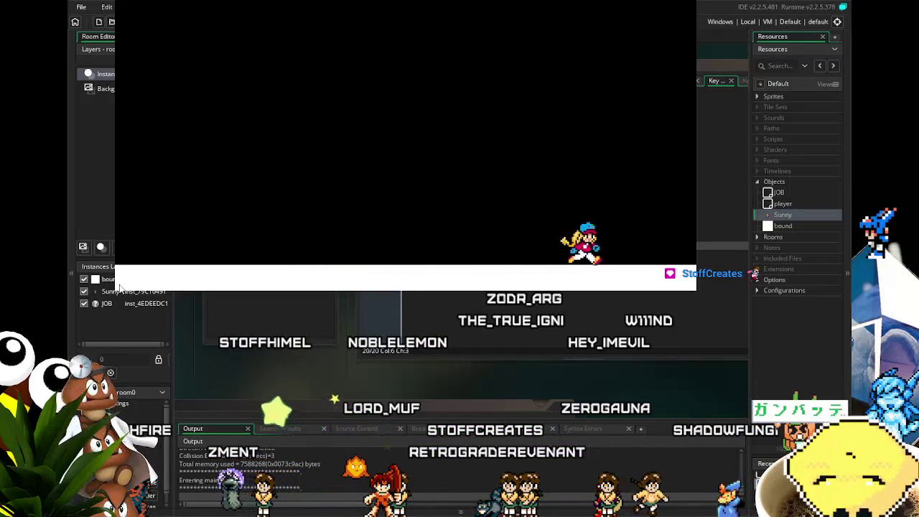
key(Left)
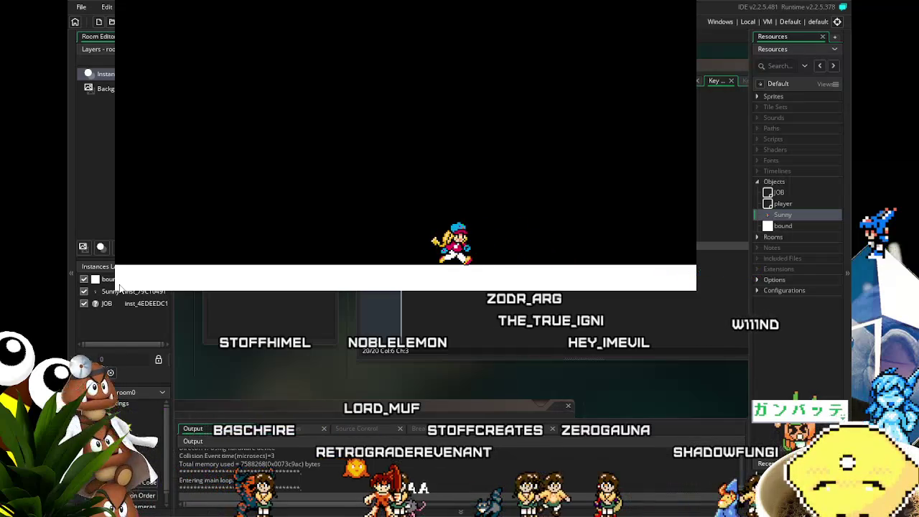
key(Right)
key(Left)
key(Right)
key(space)
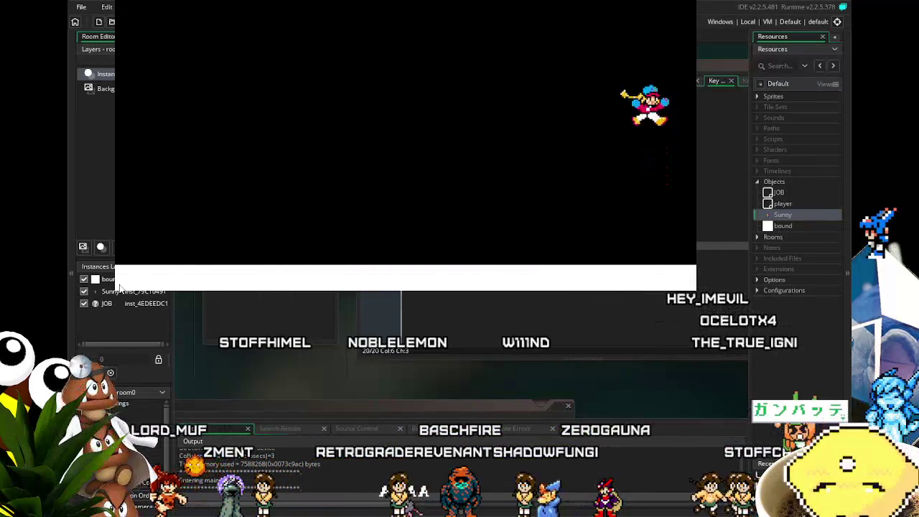
key(Left)
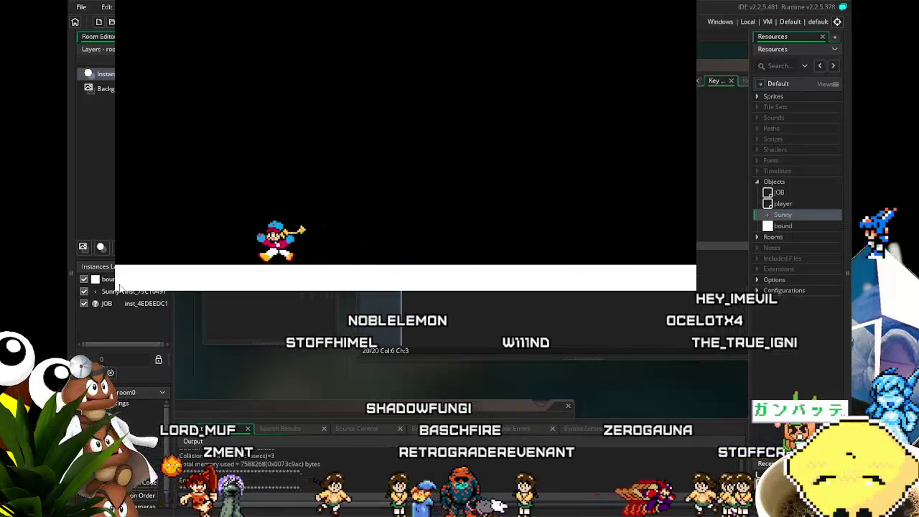
key(Left)
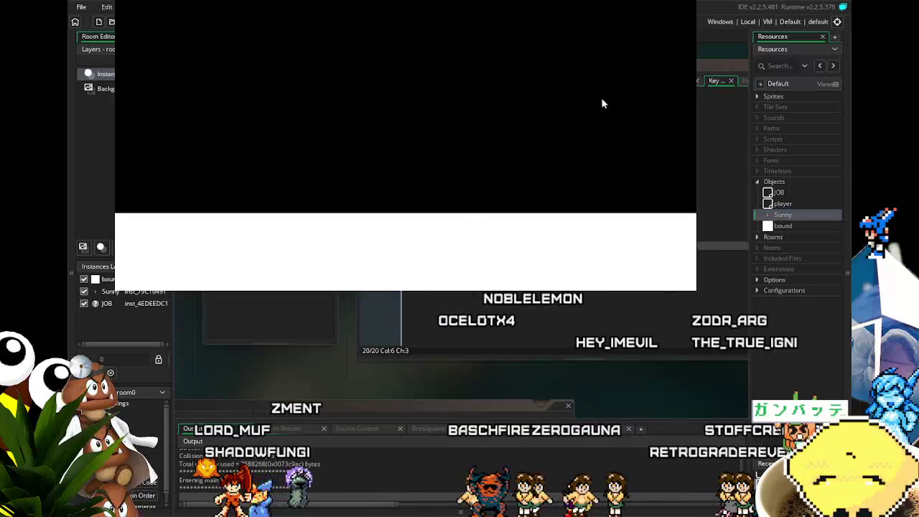
key(Escape)
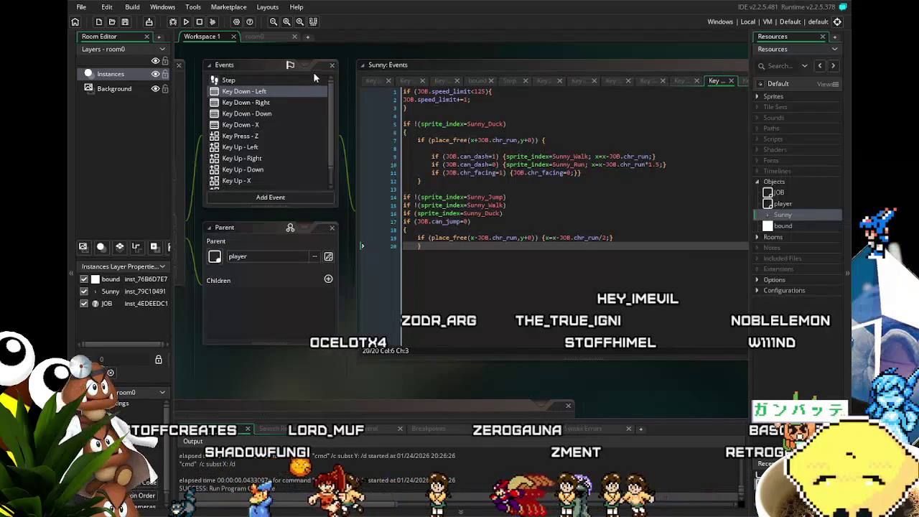
click(270, 104)
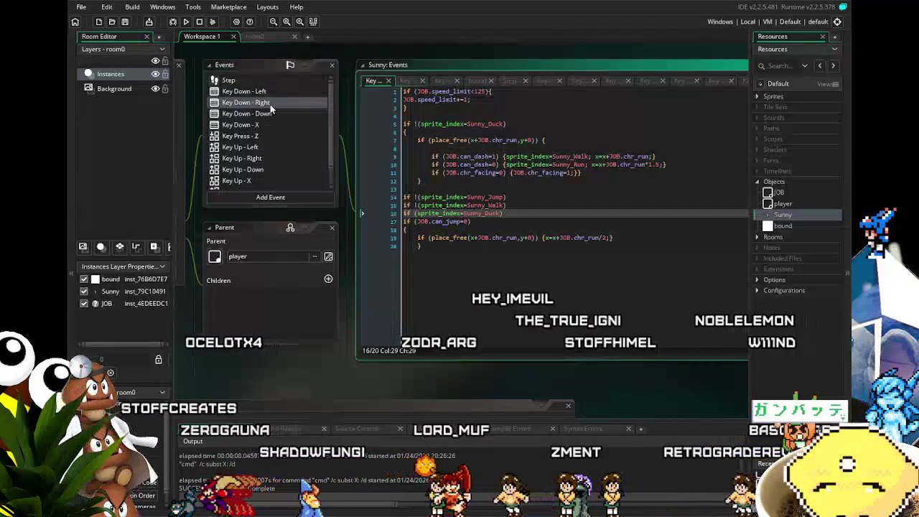
click(457, 309)
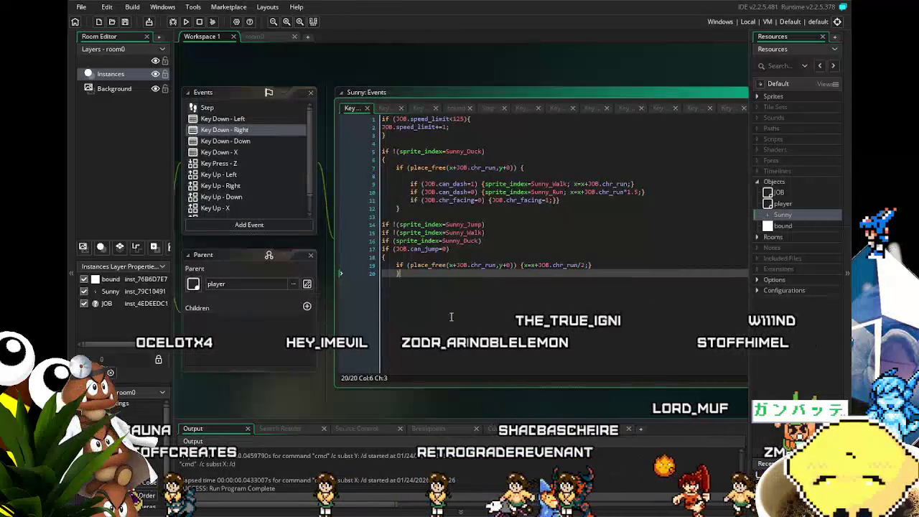
click(235, 163)
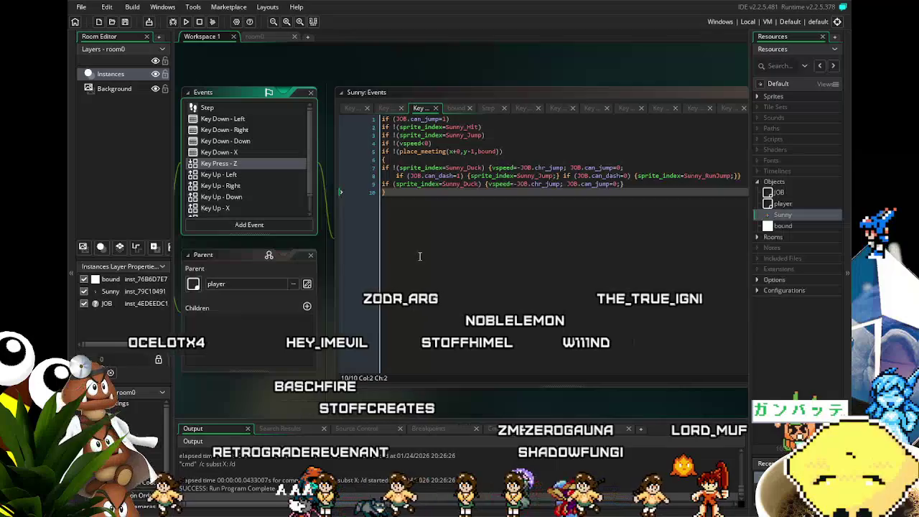
click(231, 119)
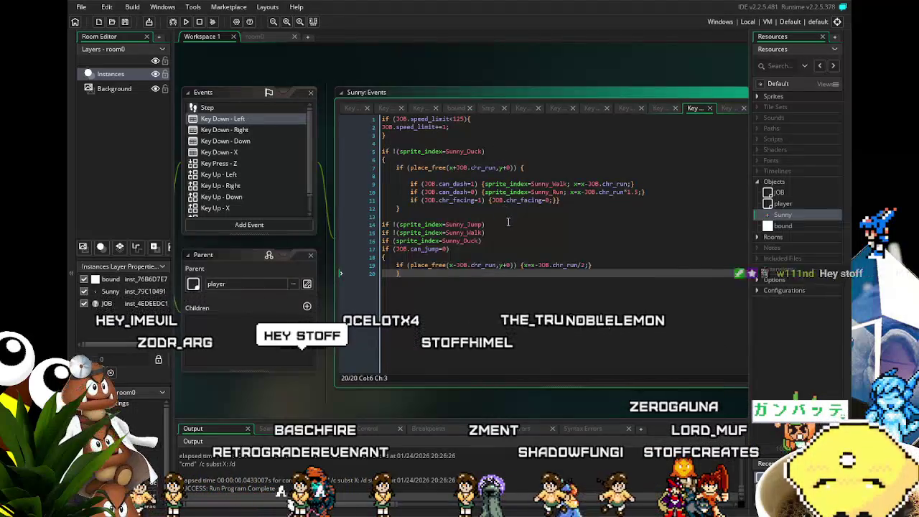
drag(487, 224, 408, 234)
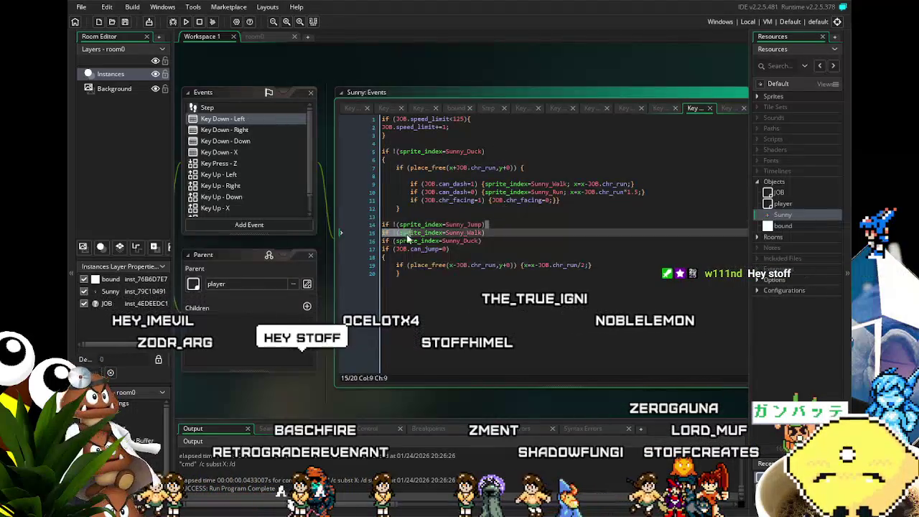
click(495, 153)
key(Return)
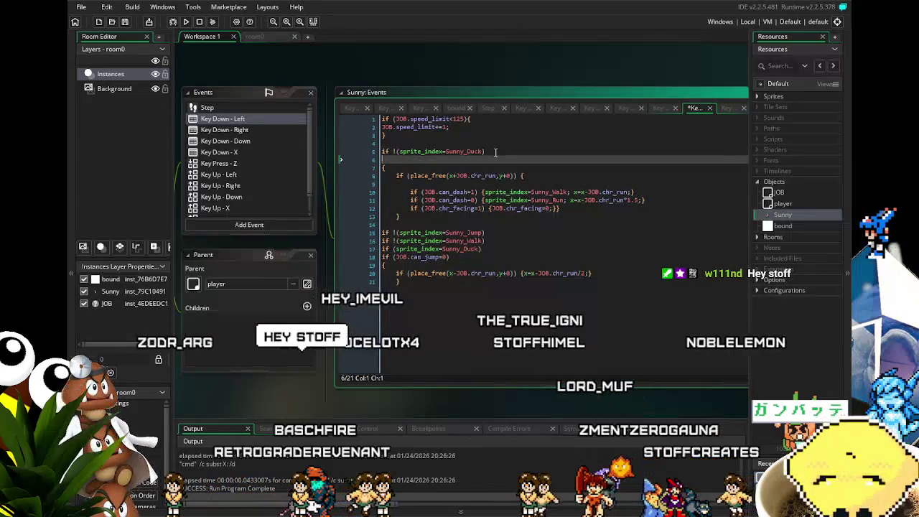
key(ctrl+z)
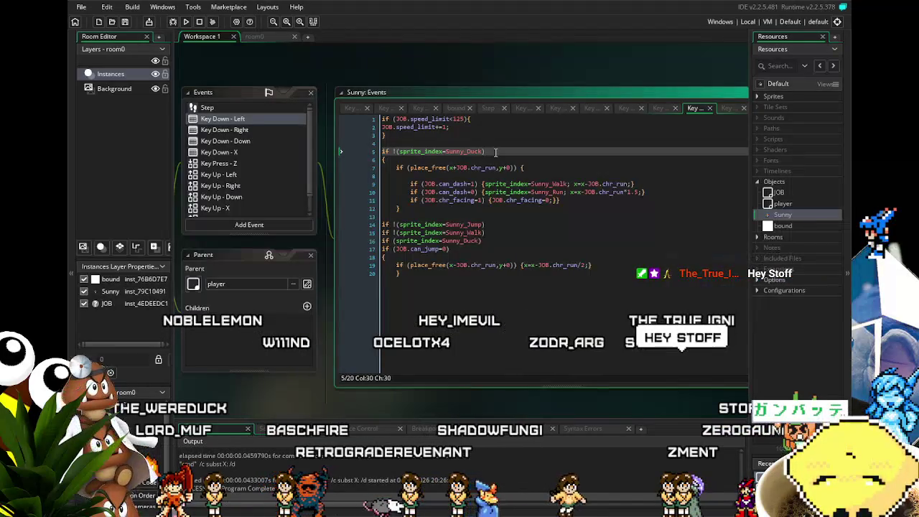
click(419, 280)
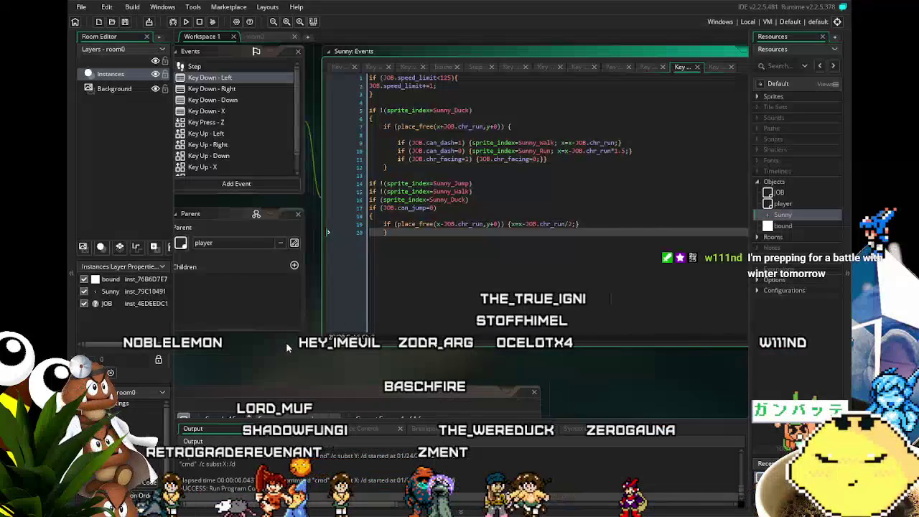
Bring the Key Down - Left code into view and place the caret in the airborne movement check.
scroll(293, 365, right, 1)
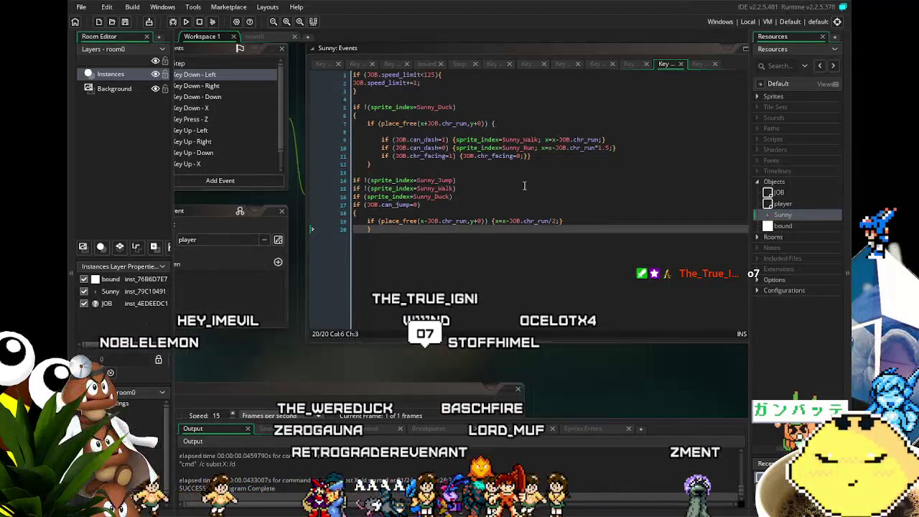
click(382, 343)
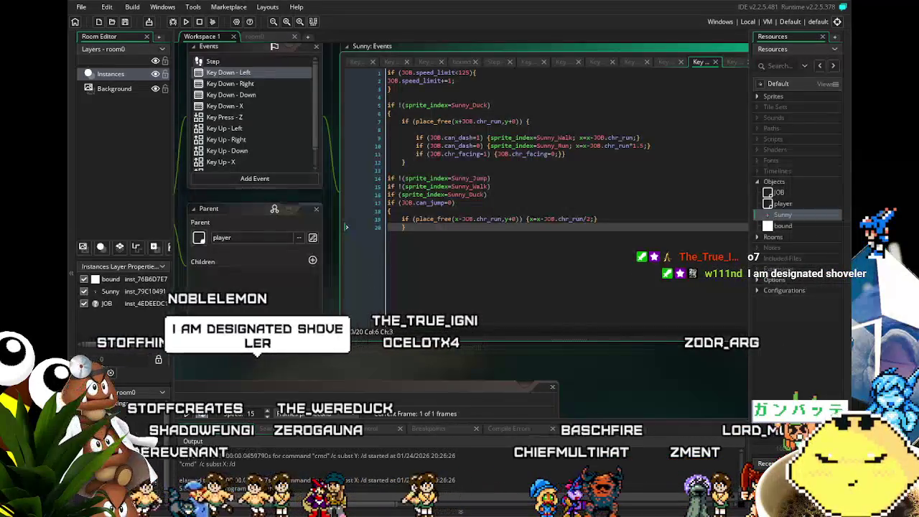
drag(318, 375, 290, 372)
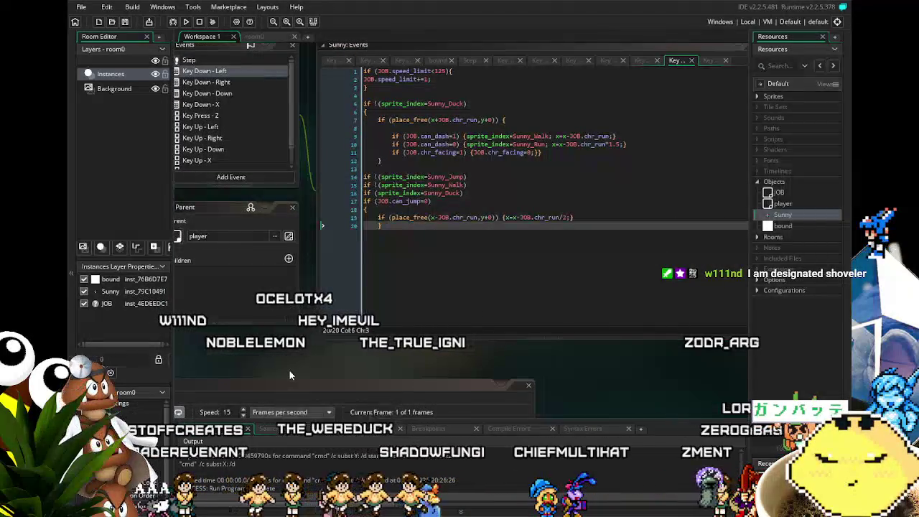
drag(289, 370, 266, 372)
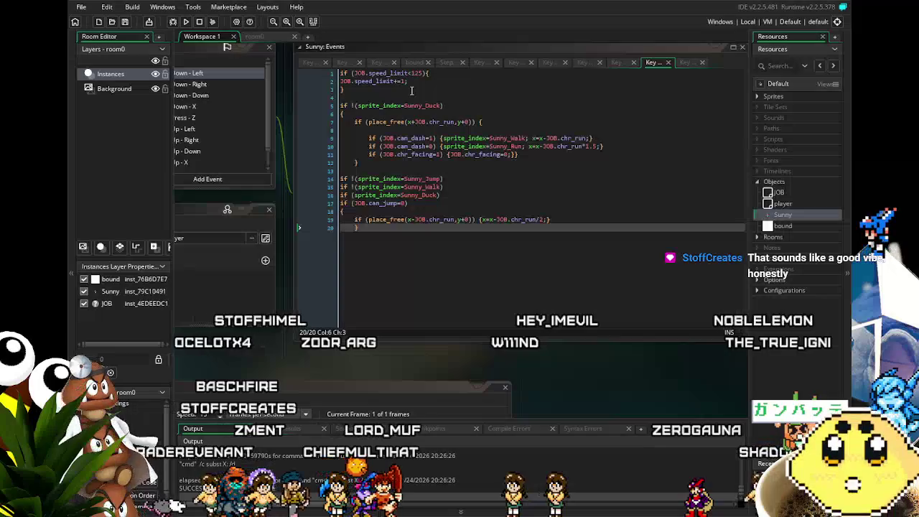
drag(411, 91, 423, 203)
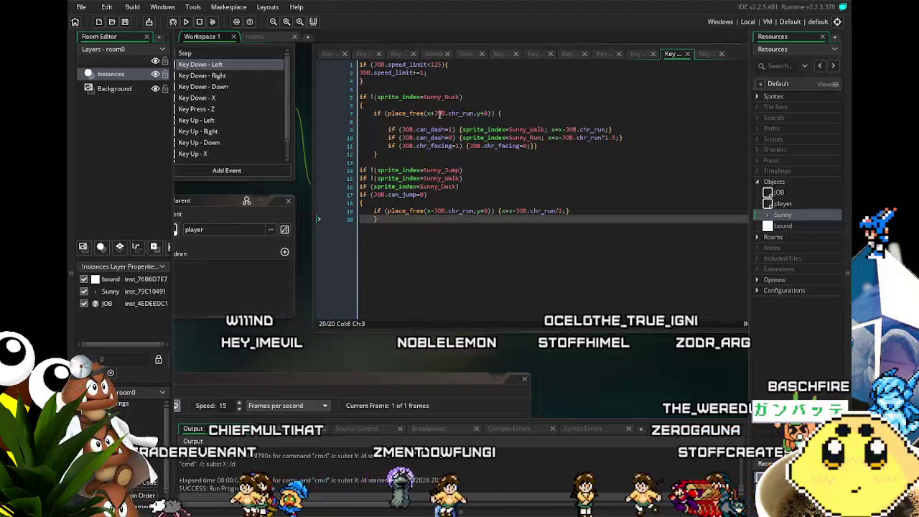
drag(346, 353, 283, 348)
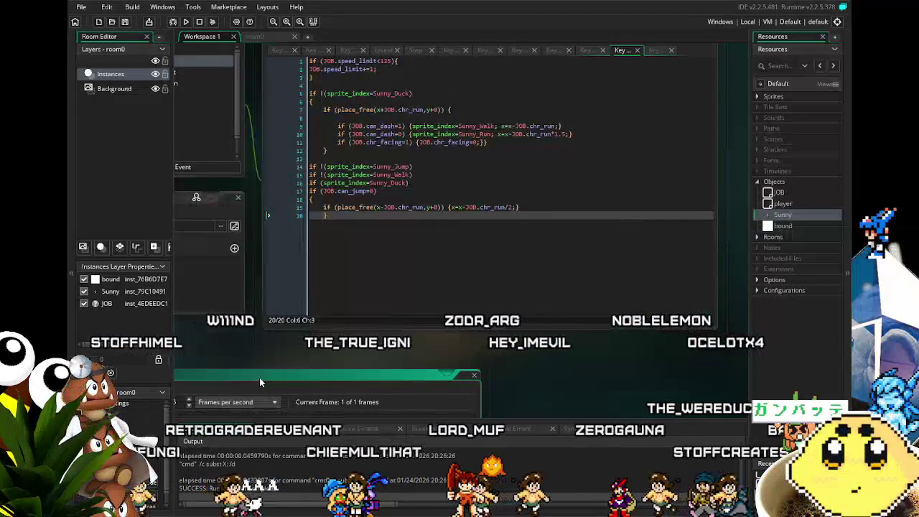
mouse_move(258, 359)
mouse_down()
mouse_move(316, 371)
mouse_move(276, 385)
mouse_up()
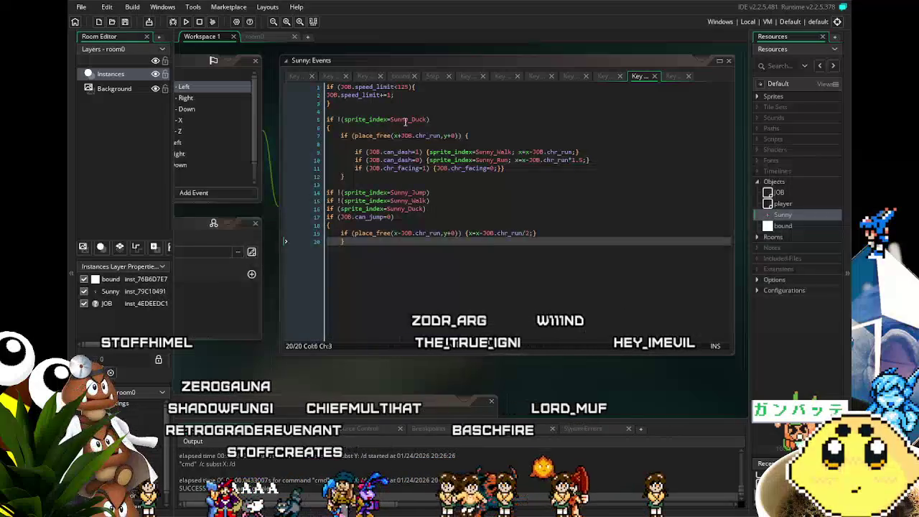
click(392, 233)
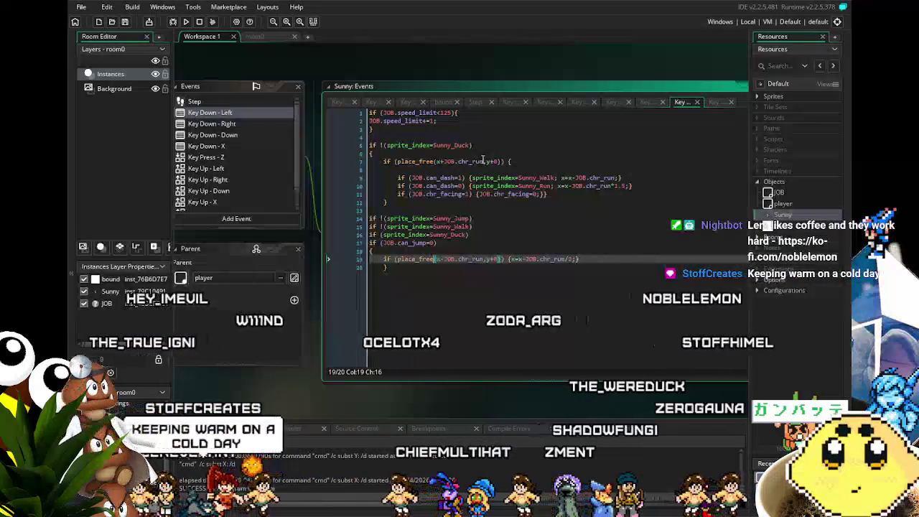
click(437, 298)
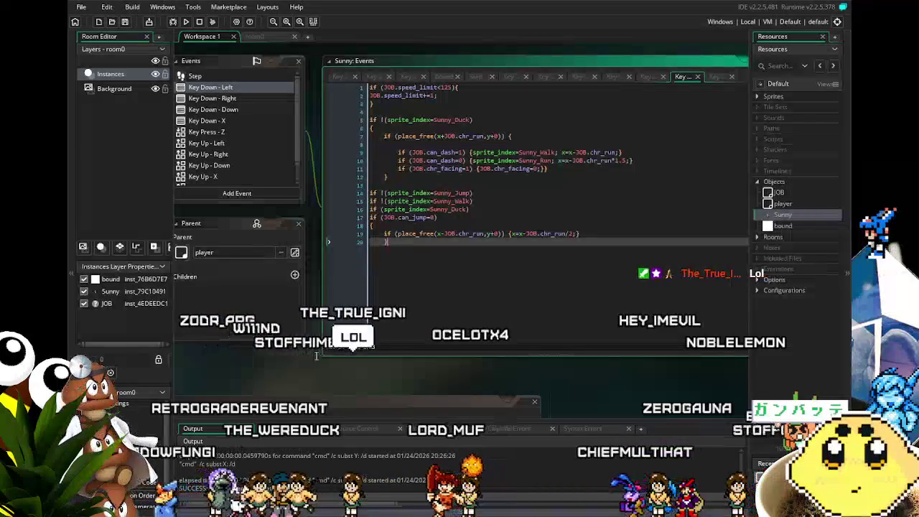
click(460, 263)
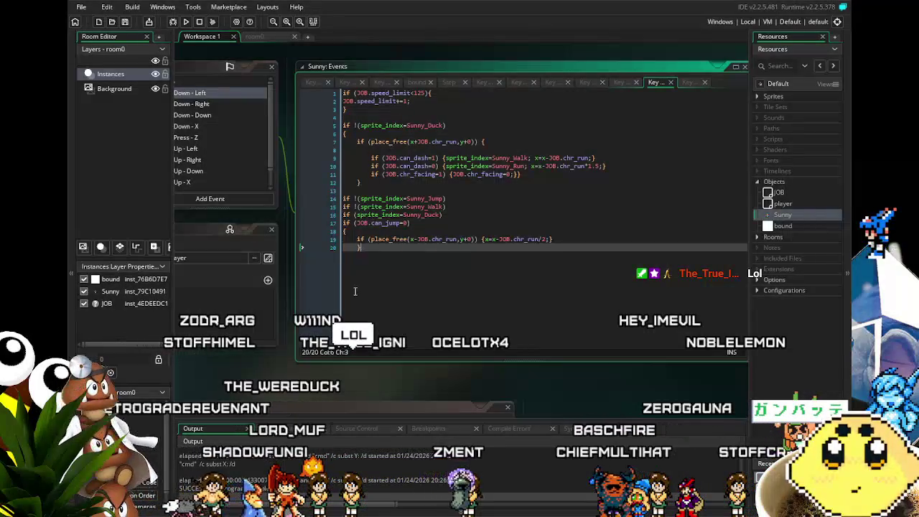
Switch between Key Down - Left and Key Down - Right code, ending at line 14 of Key Down - Right.
drag(359, 292, 391, 263)
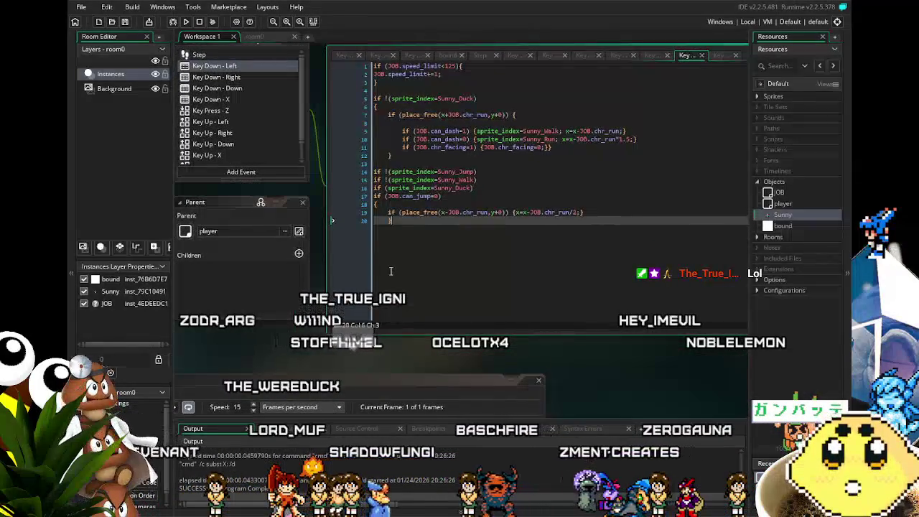
click(212, 77)
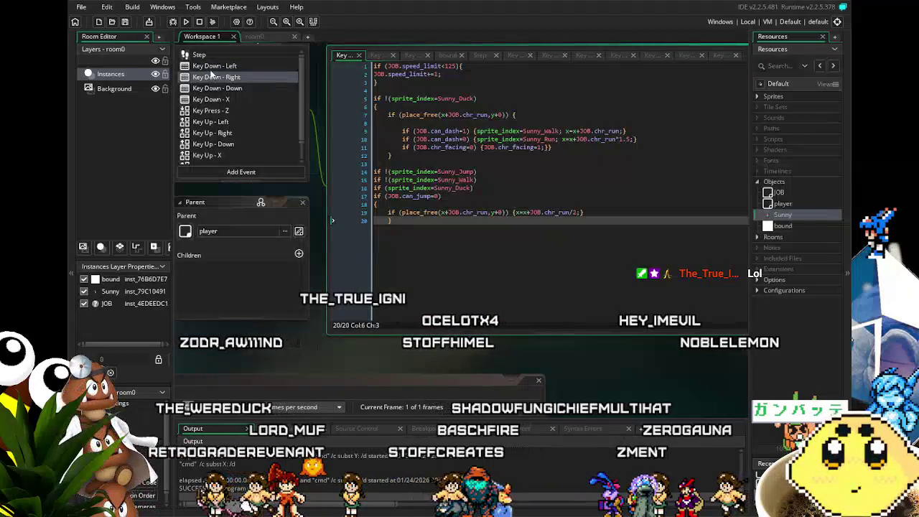
click(209, 67)
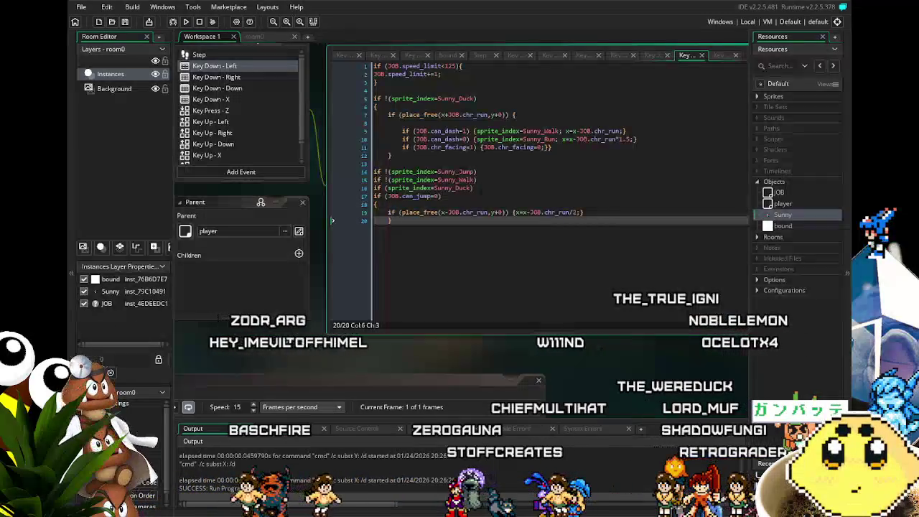
drag(281, 378, 266, 380)
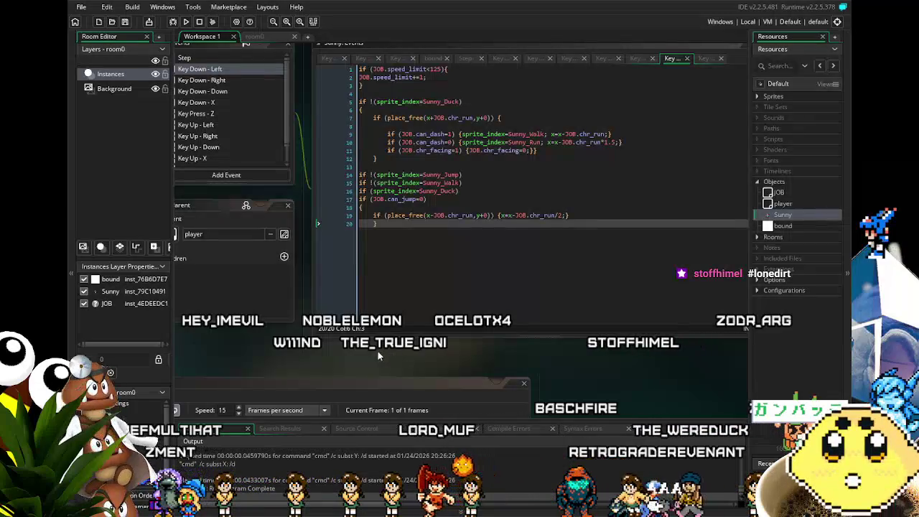
drag(377, 351, 350, 352)
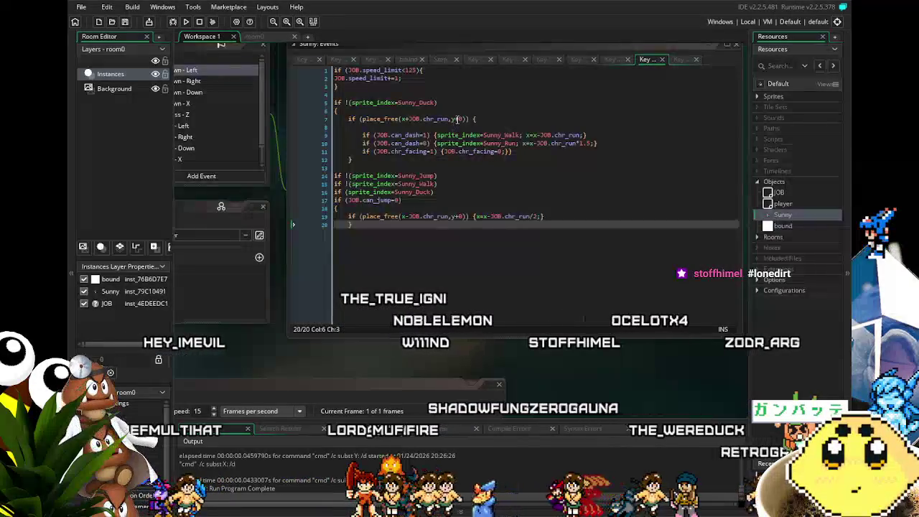
click(191, 82)
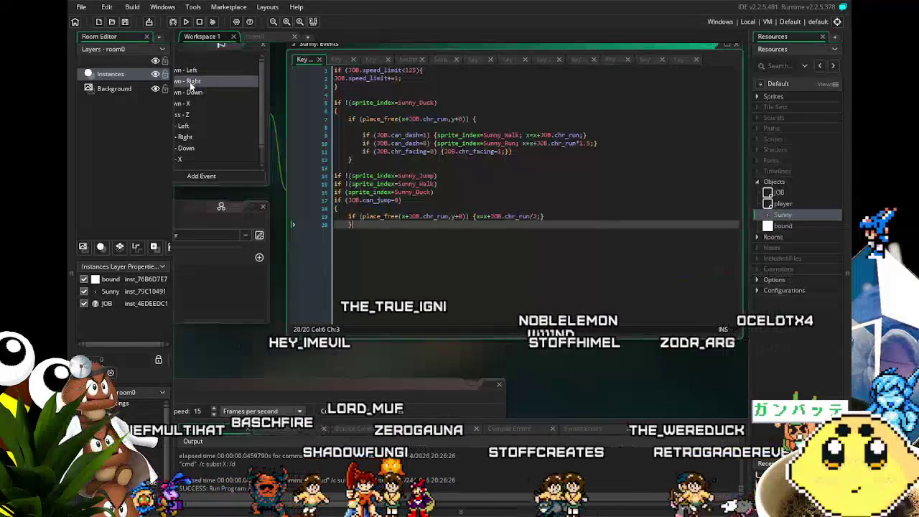
click(202, 319)
click(252, 61)
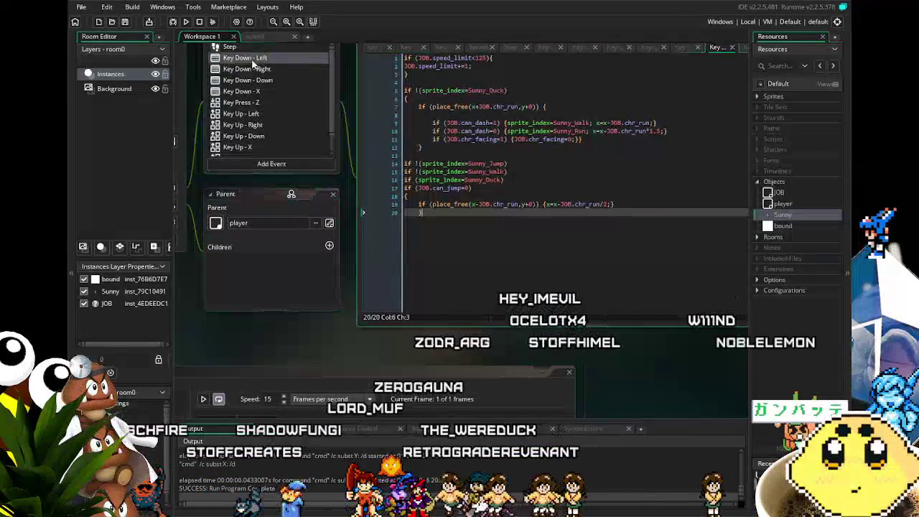
click(265, 69)
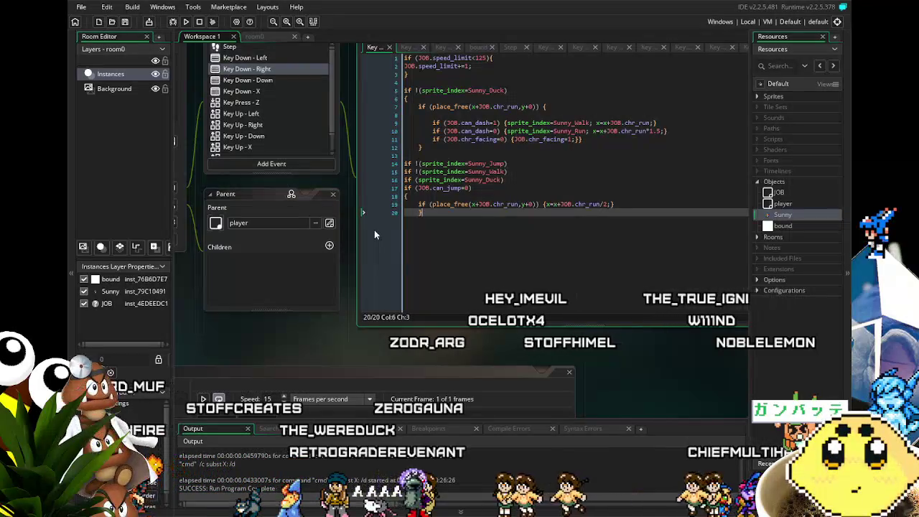
drag(302, 327, 253, 329)
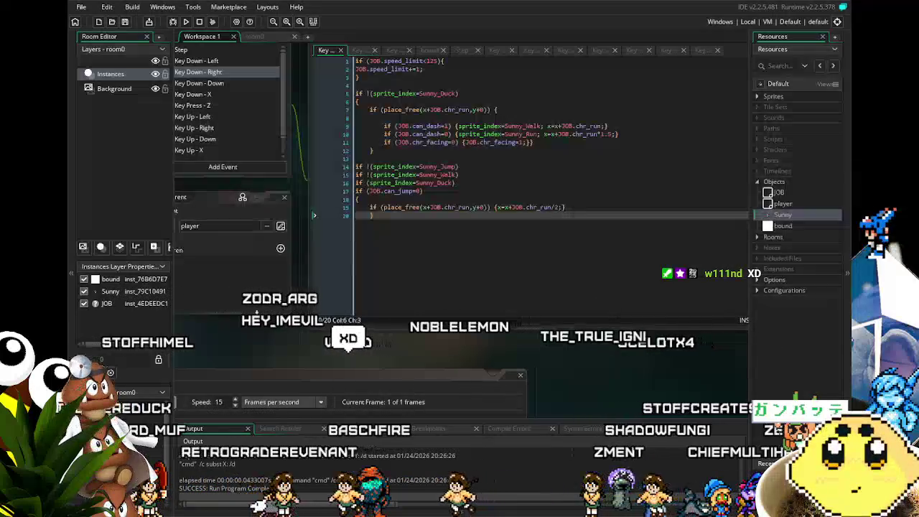
drag(257, 354, 285, 358)
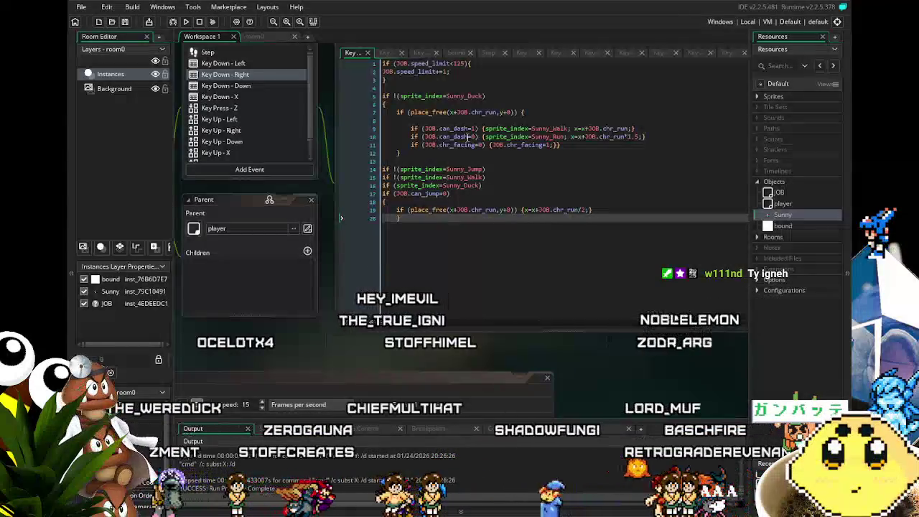
click(501, 171)
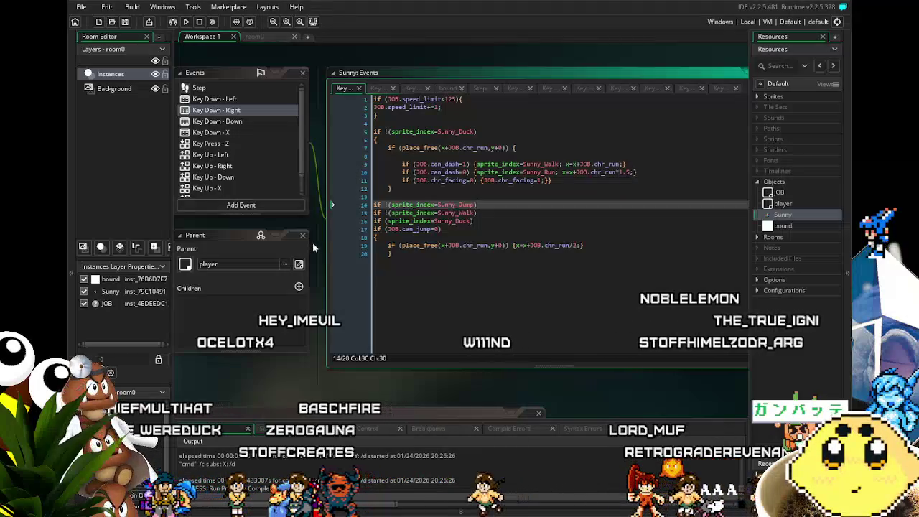
Open Sunny's Step event code, which sets gravity and flips image_xscale.
drag(313, 246, 342, 250)
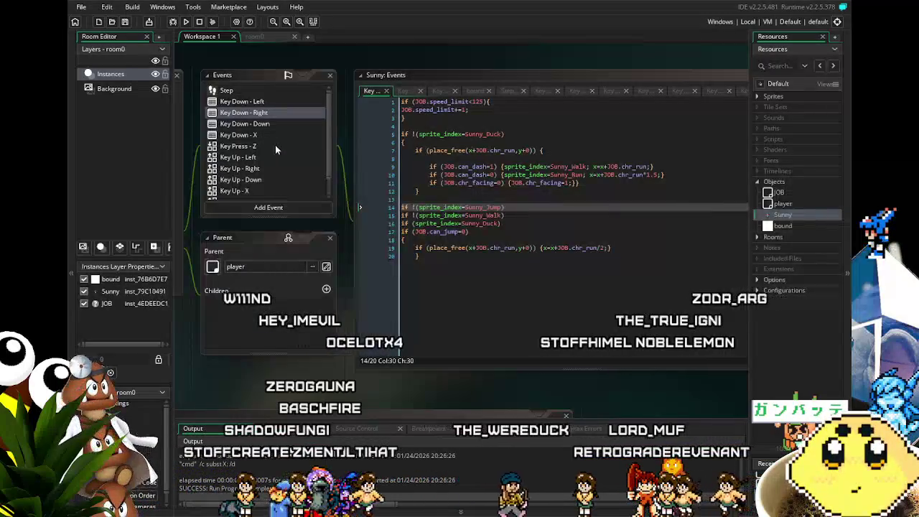
click(244, 90)
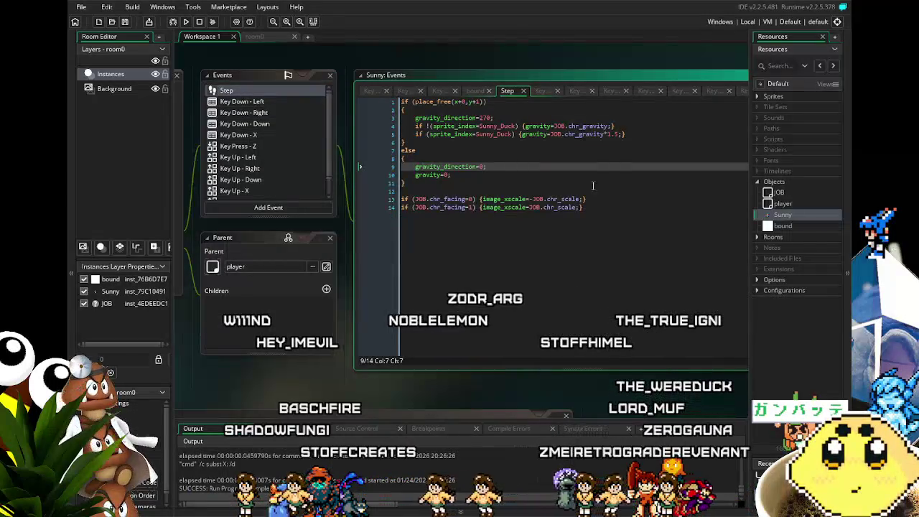
Below line 14 of the Step event, add an 'if (vspeed<0) {sprite_index=' block with braces on separate lines.
click(626, 216)
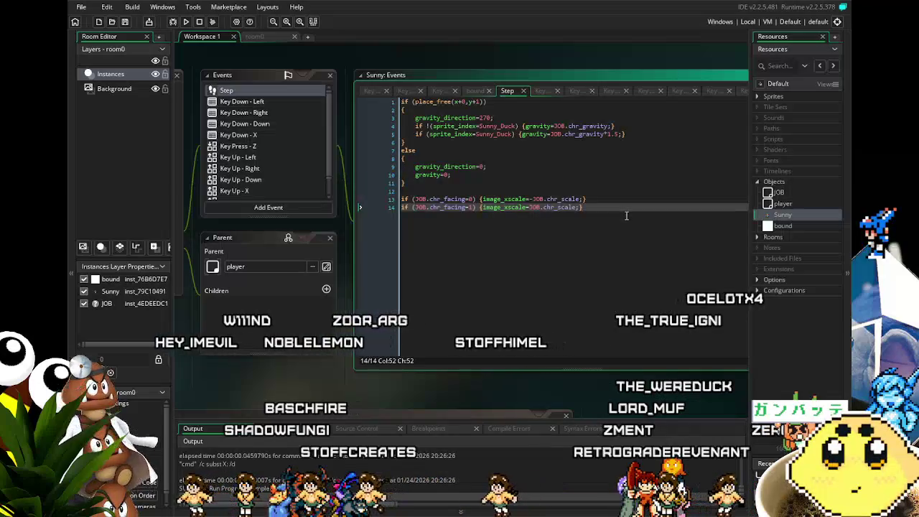
key(Return)
key(Return)
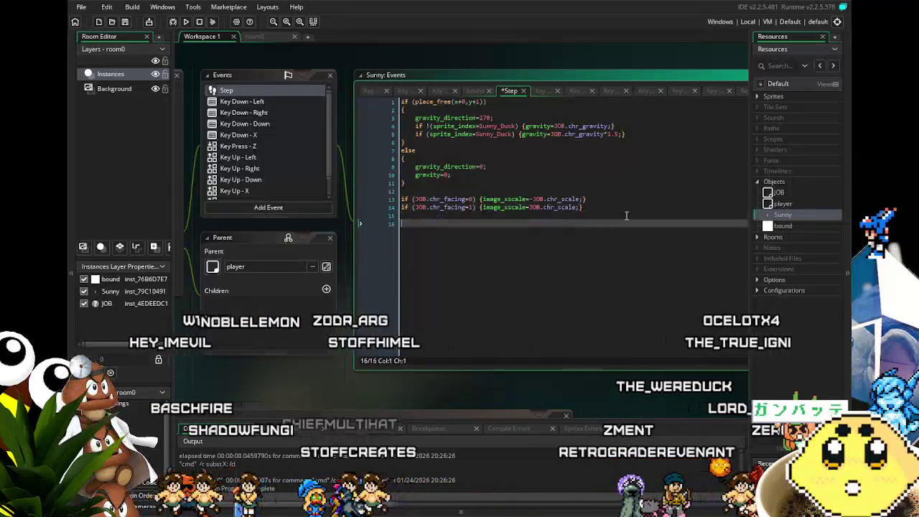
text(if ()
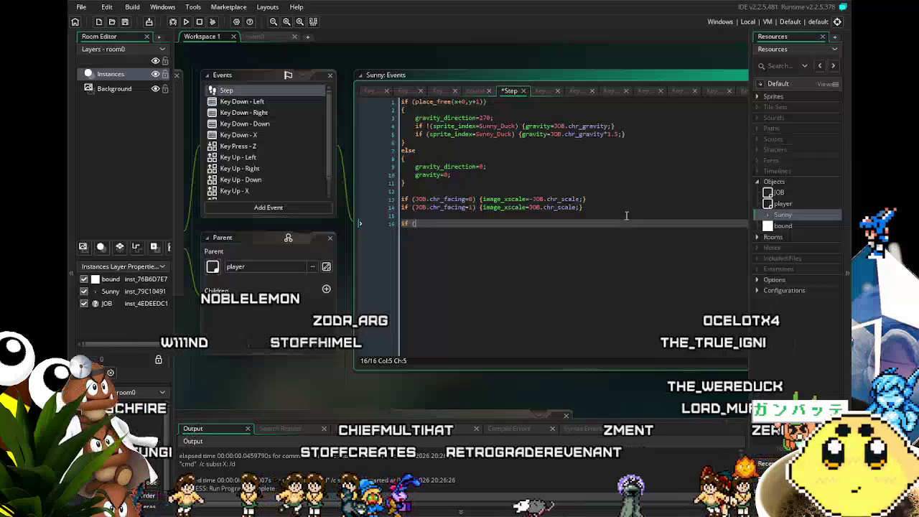
text(vspeed)
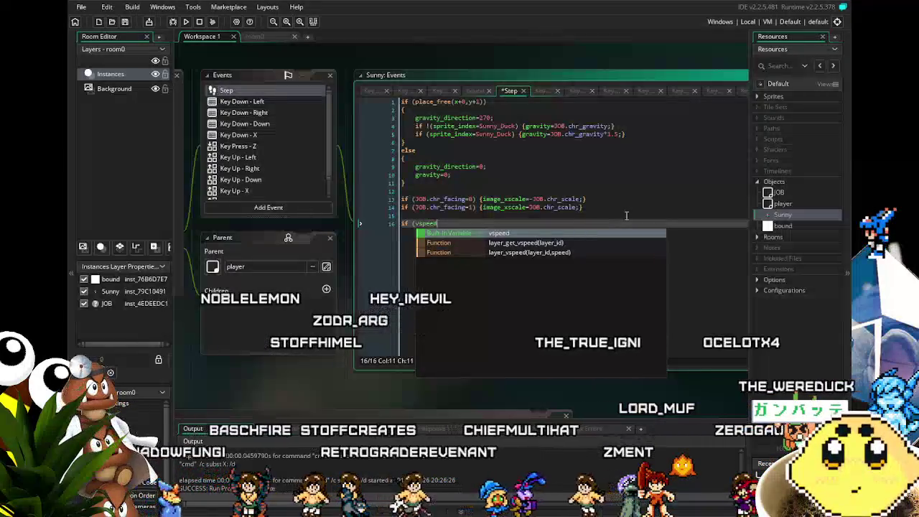
text(<0)
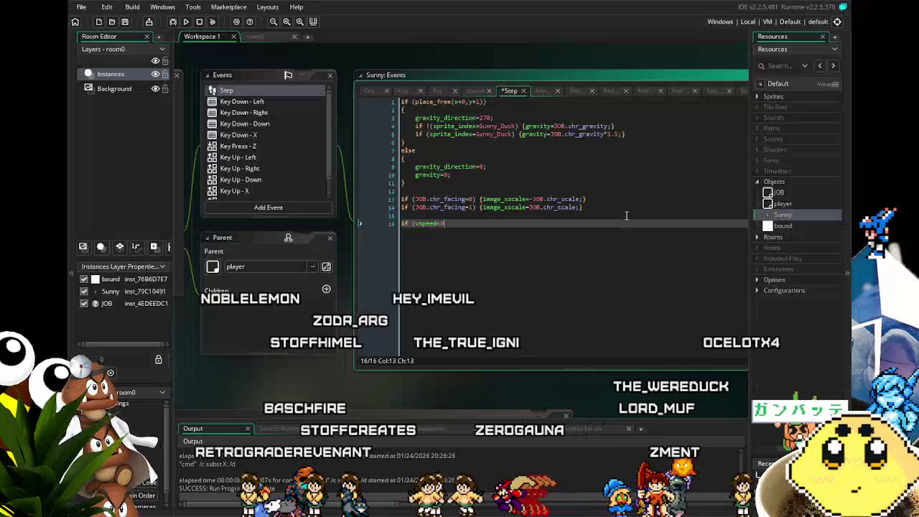
text() {sprit)
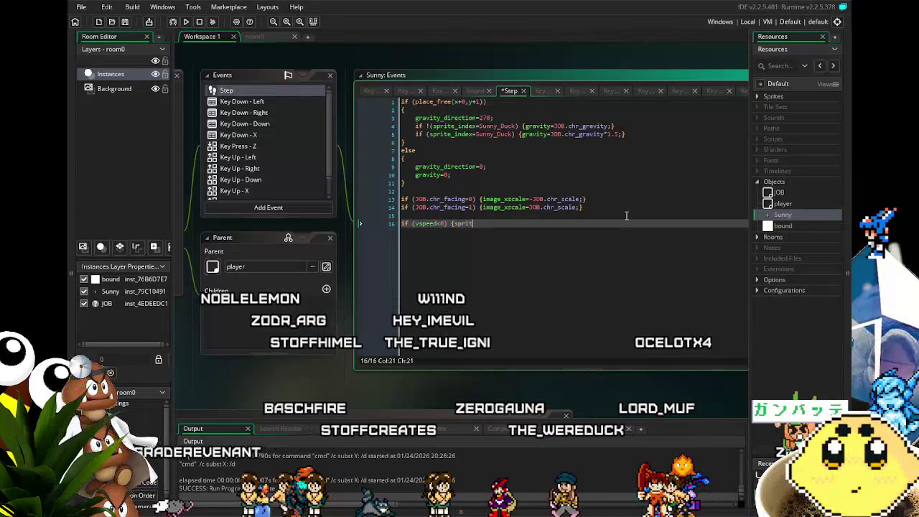
text(e_index=)
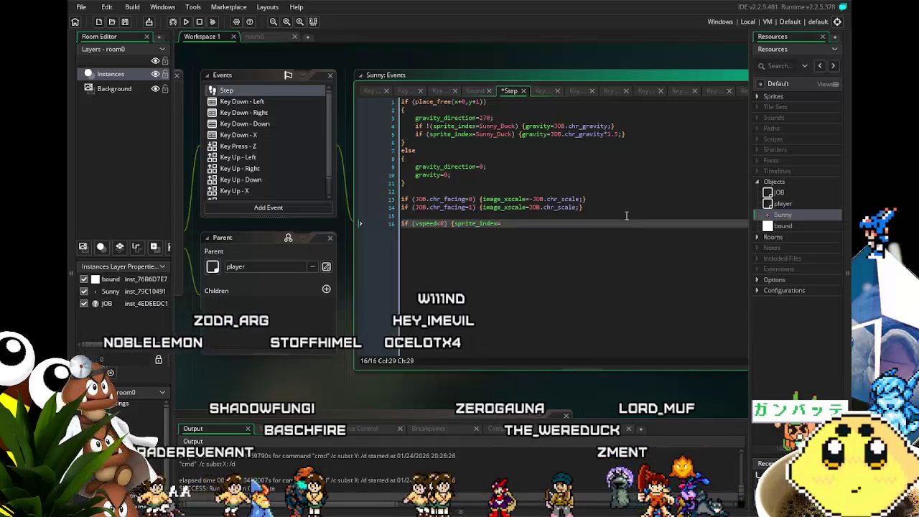
key(Return)
key(Right)
key(Return)
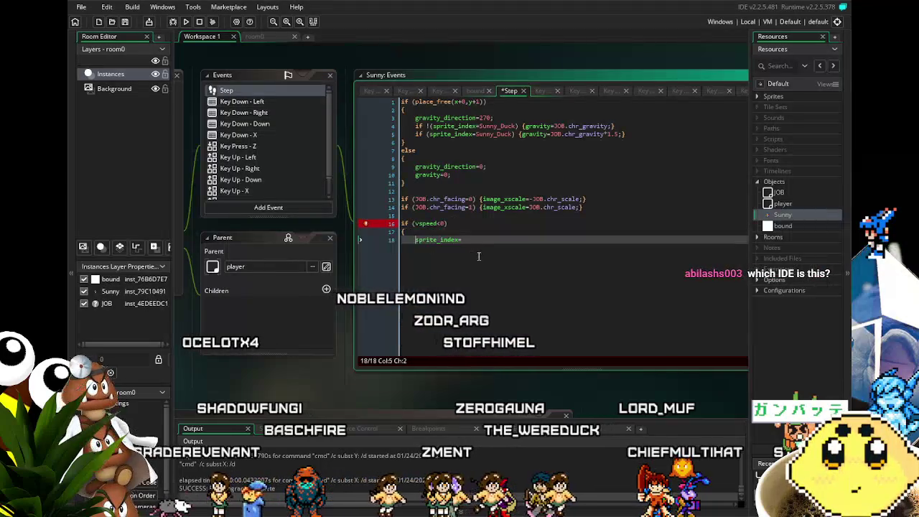
click(502, 247)
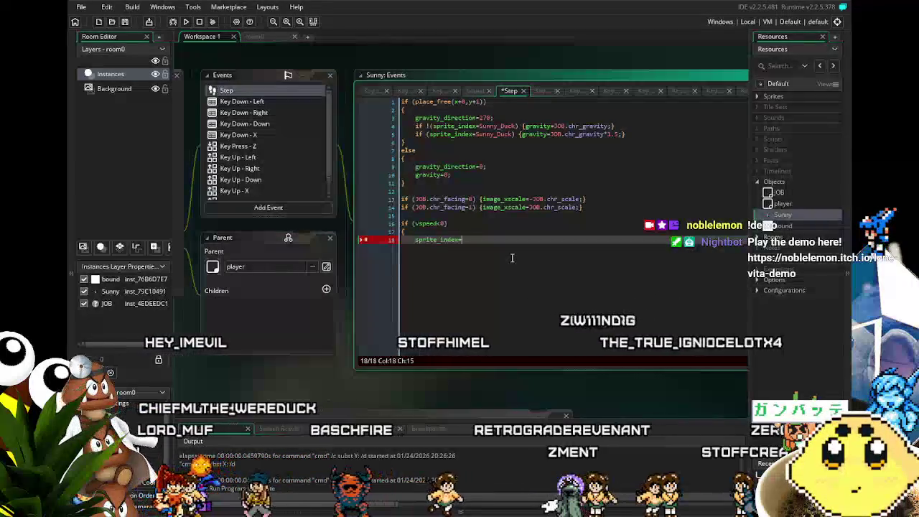
Comment out the unfinished vspeed block on lines 16–18 with Ctrl+K and run the game.
drag(512, 258, 377, 225)
key(ctrl+k)
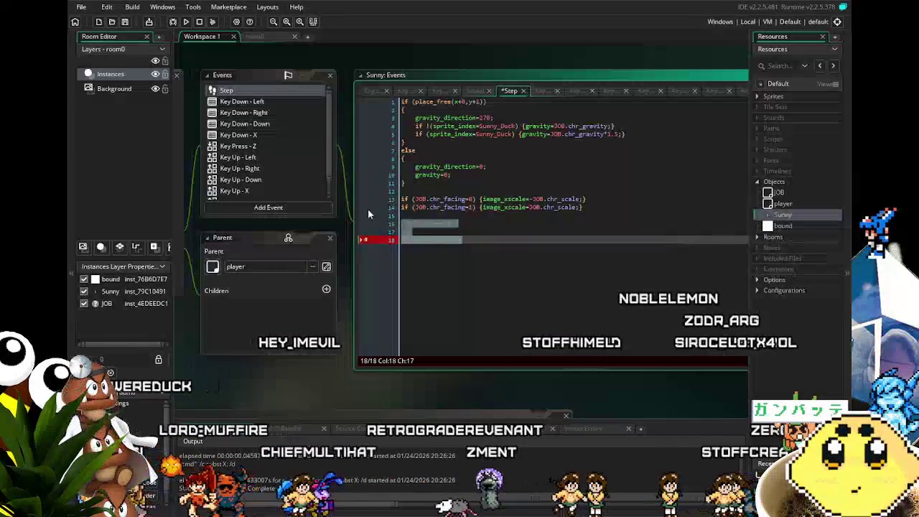
click(187, 24)
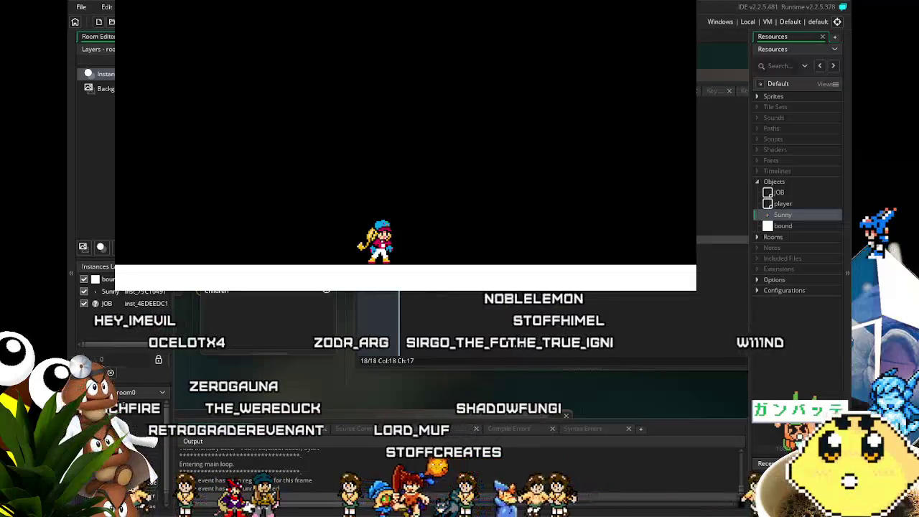
Run Sunny back and forth along the floor, jumping with space to test landing.
key(Left)
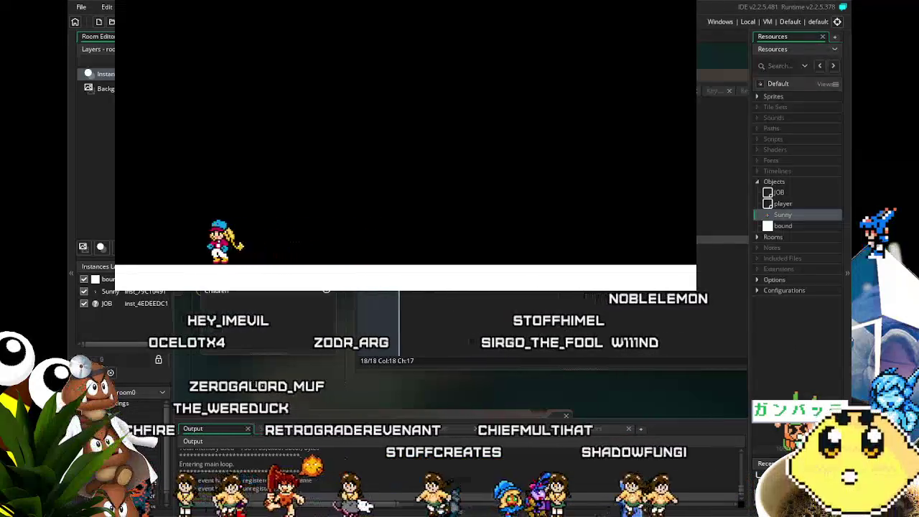
key(Right)
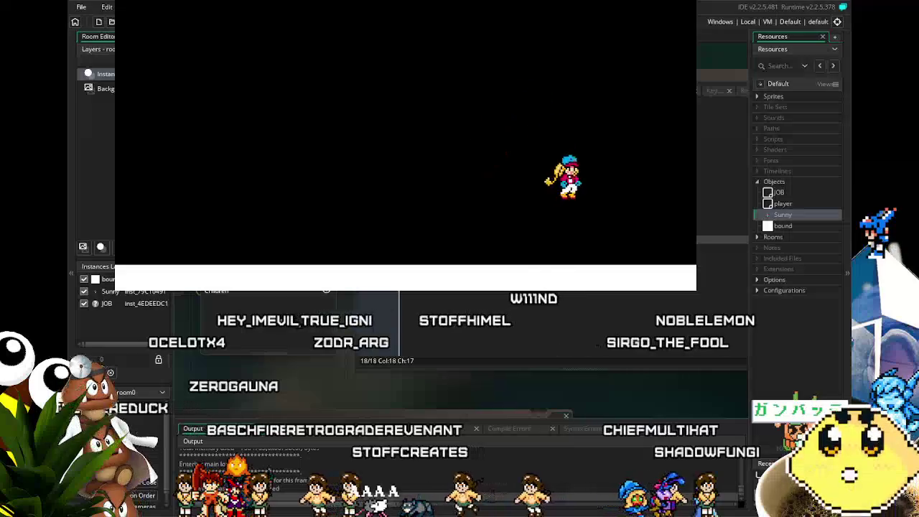
key(space)
key(Left)
key(Right)
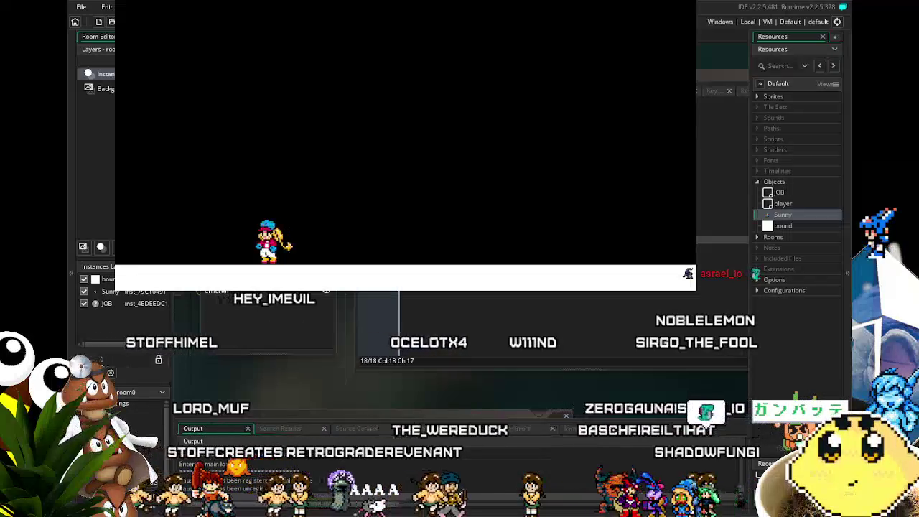
key(Left)
key(Right)
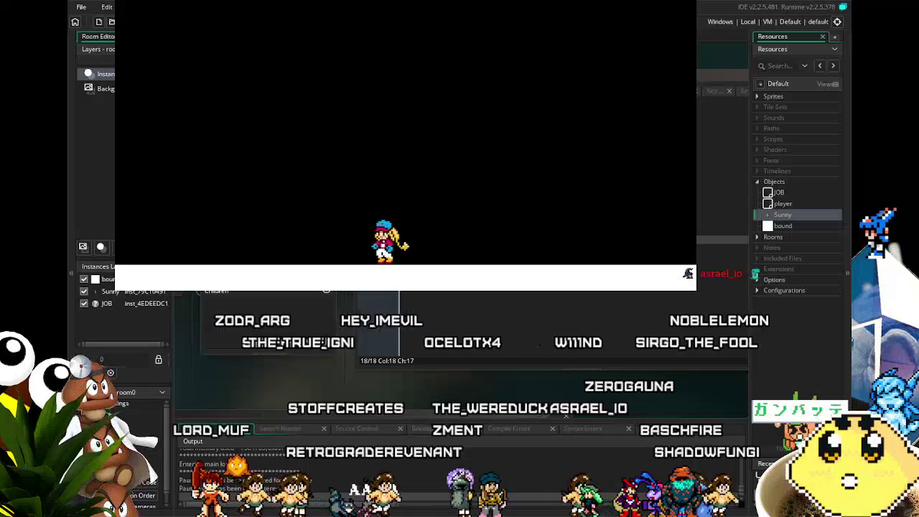
key(Left)
key(Right)
key(space)
key(space)
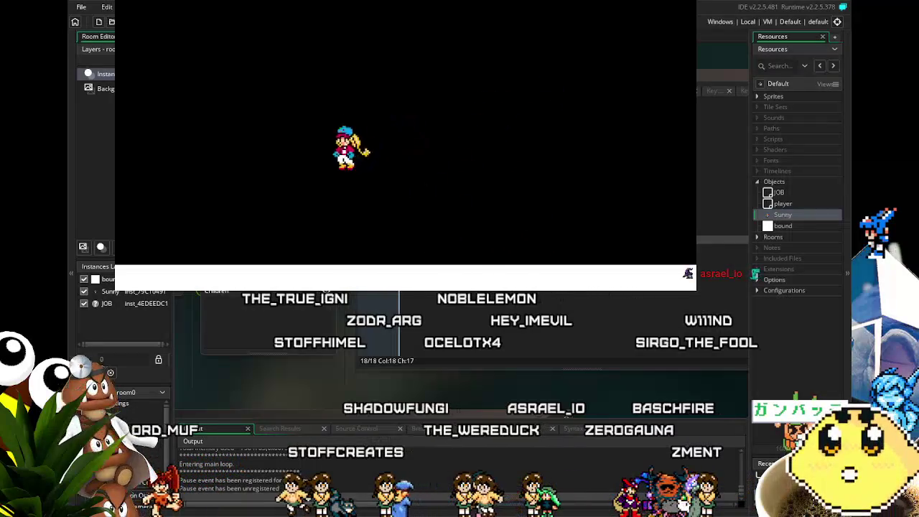
key(Right)
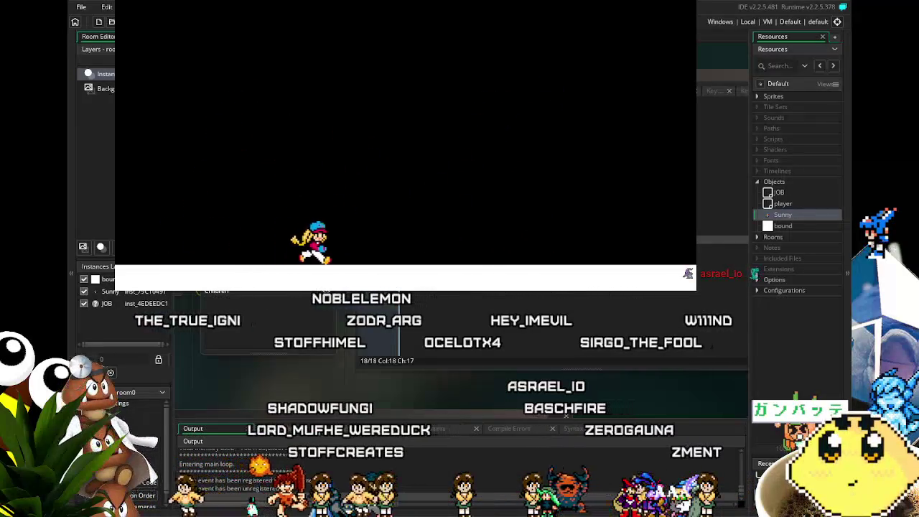
key(Left)
key(Right)
key(Left)
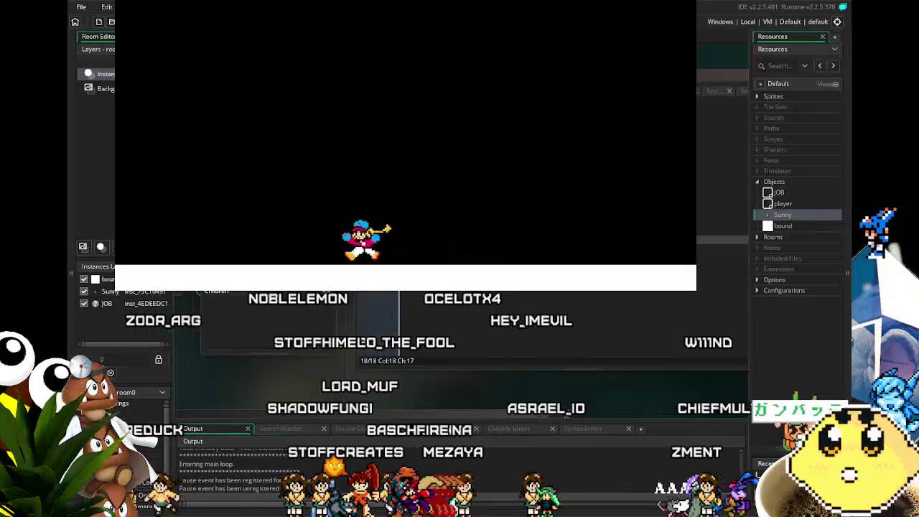
key(Right)
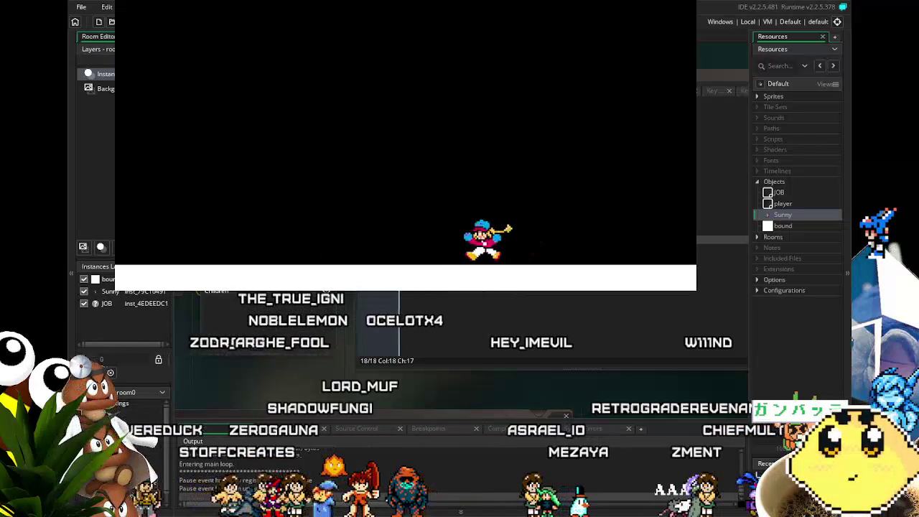
key(Left)
key(Right)
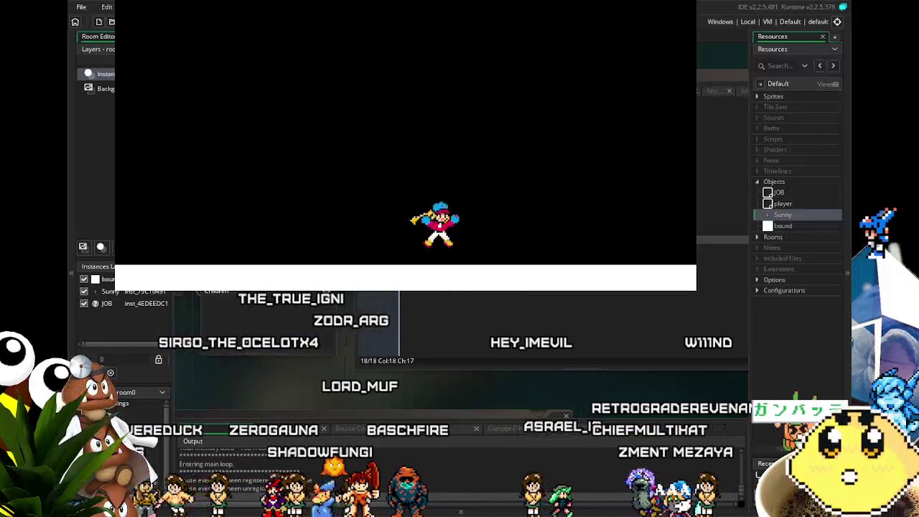
key(Left)
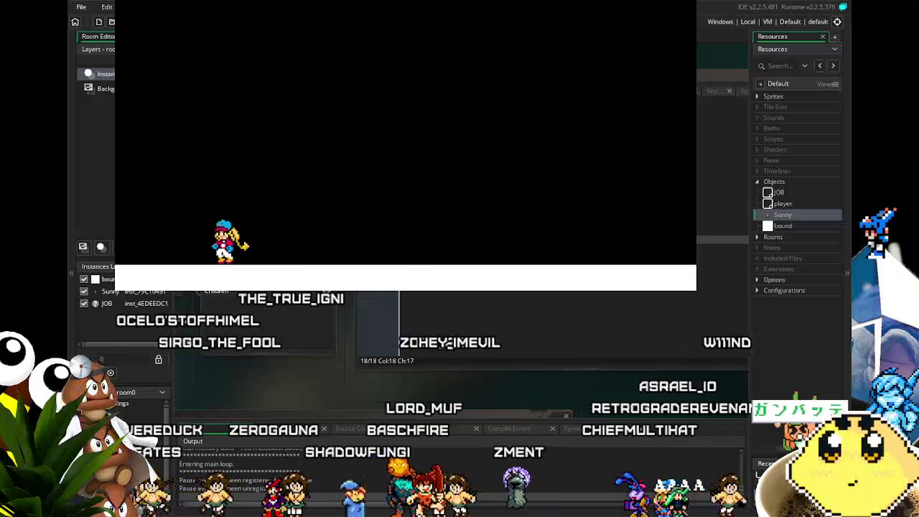
key(Right)
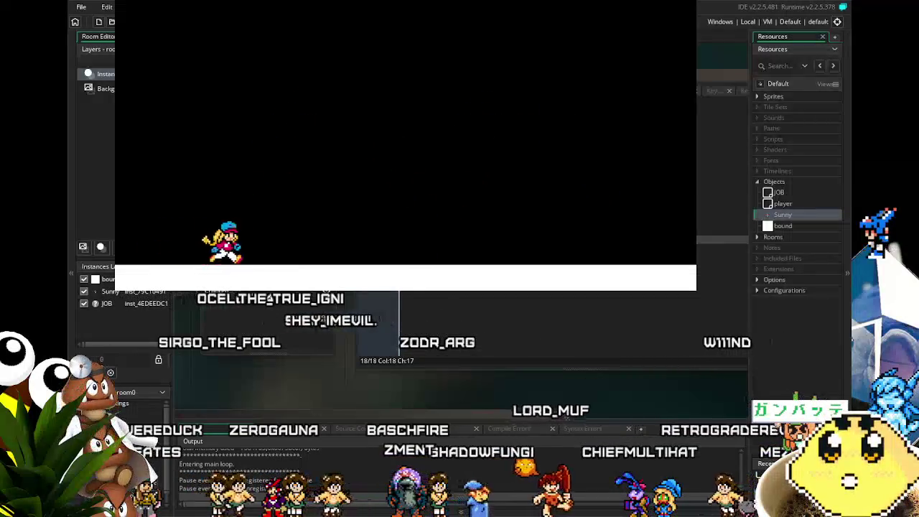
key(Left)
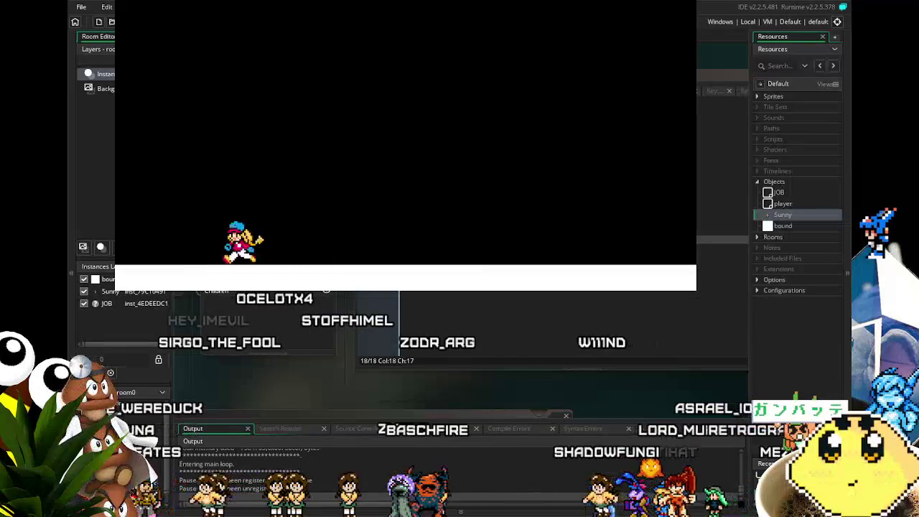
key(Right)
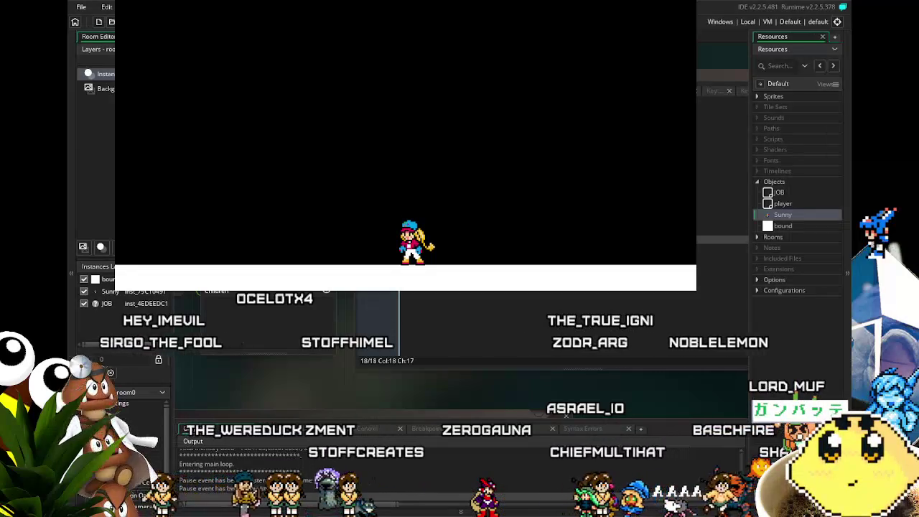
Run-jump Sunny with the Up key, checking the landing sprite, then close the game.
key(Up)
key(Left)
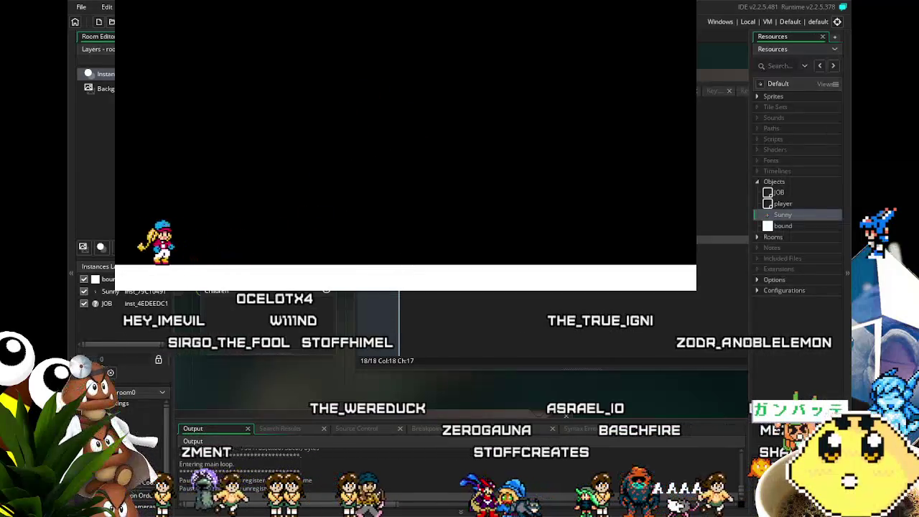
key(Right)
key(Right)
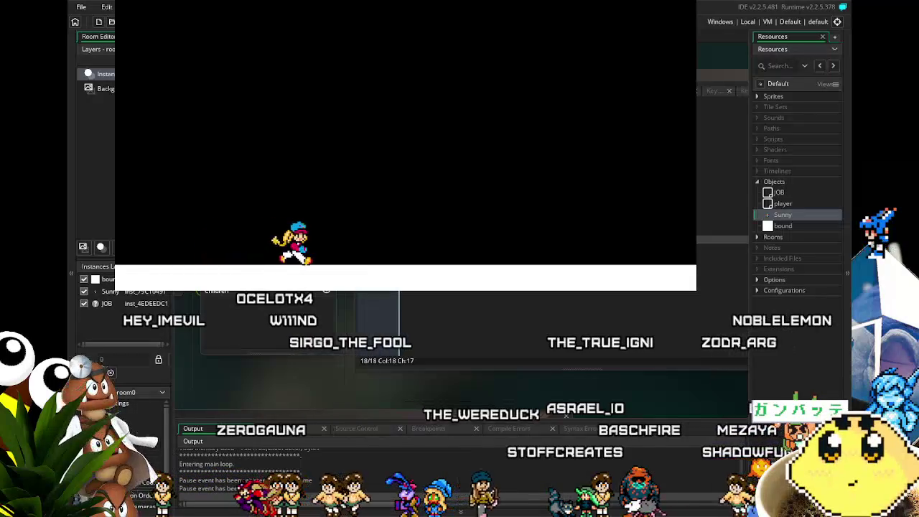
key(Left)
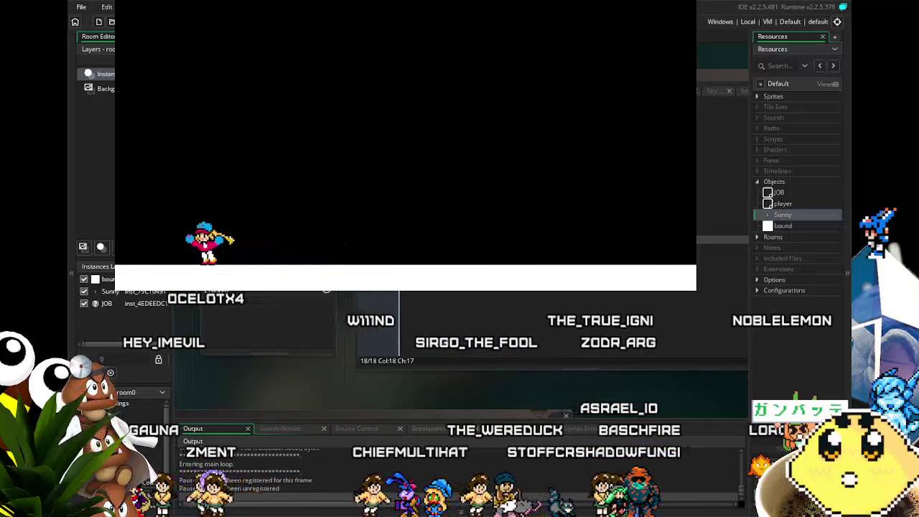
key(Right)
key(Up)
key(Up)
key(Left)
key(Left)
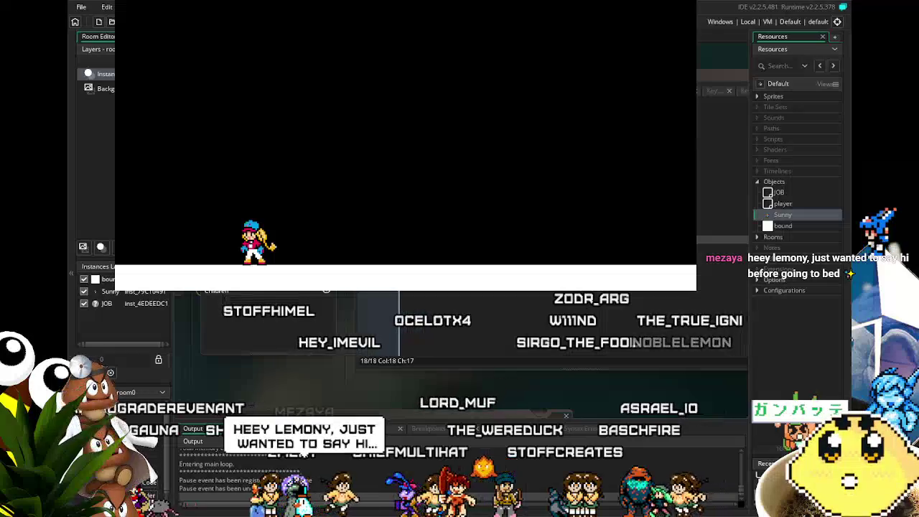
key(Right)
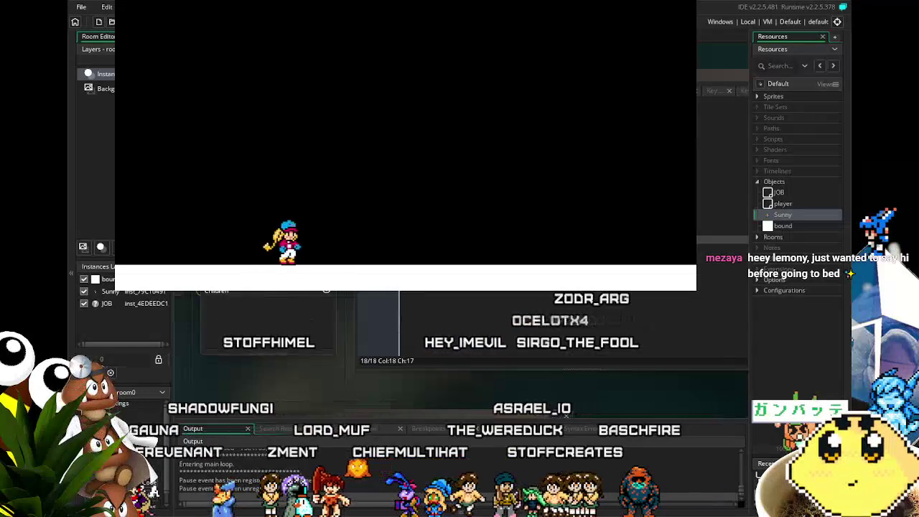
key(Left)
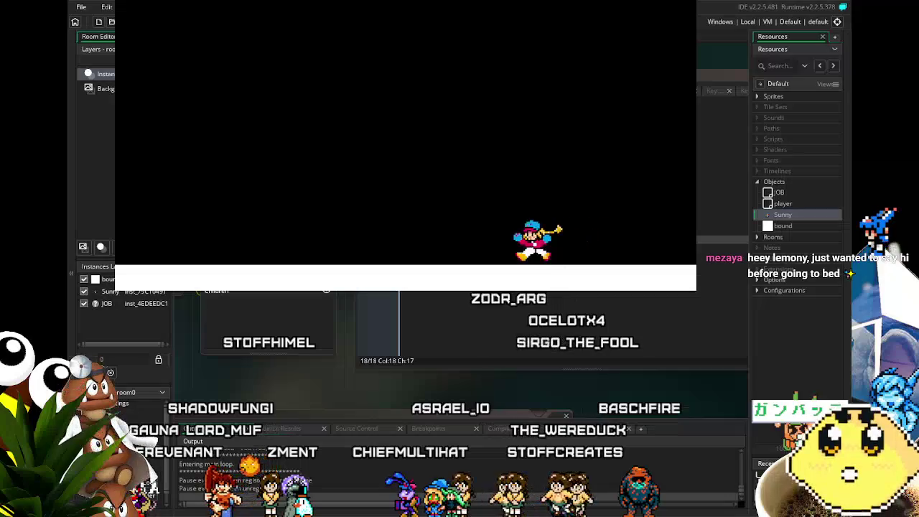
key(Right)
key(Left)
key(Right)
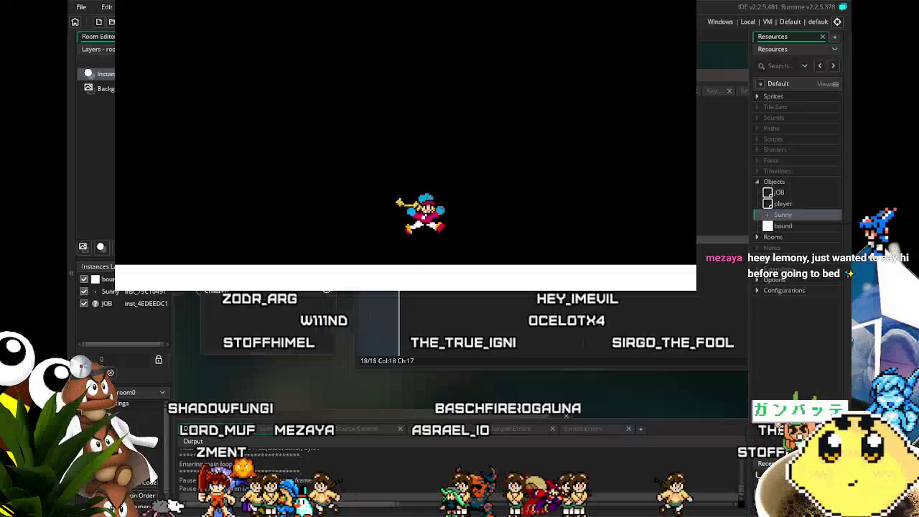
key(Left)
key(Left)
key(Right)
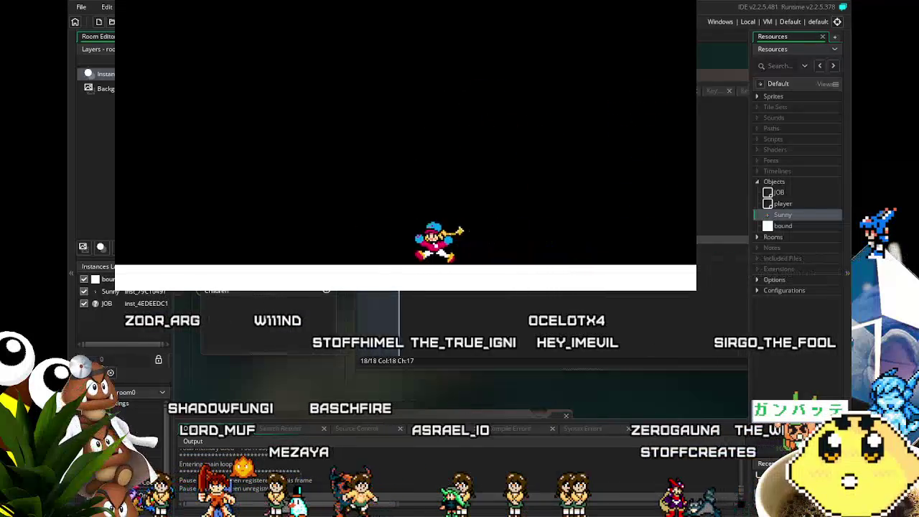
key(Left)
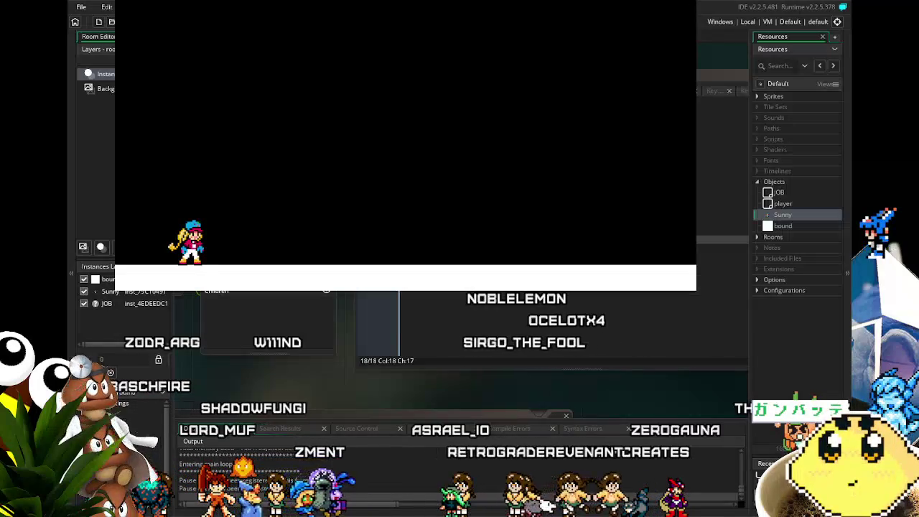
key(Escape)
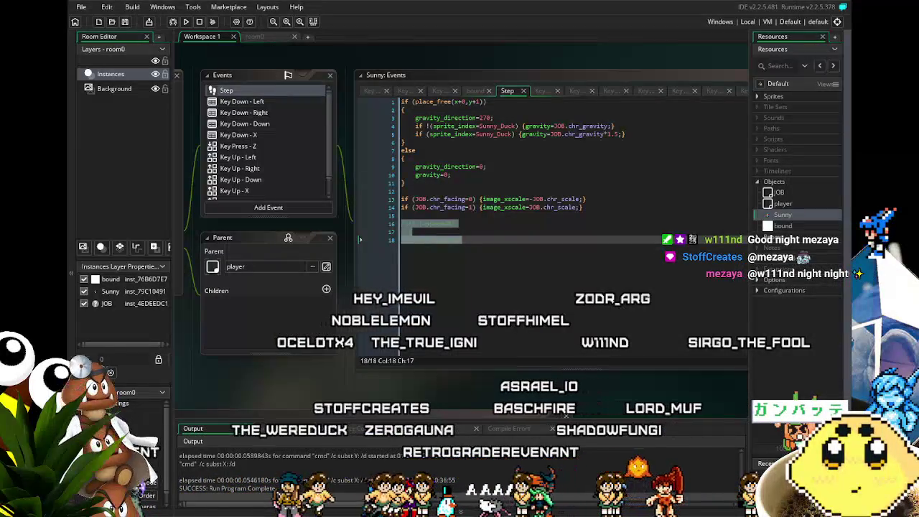
Uncomment the if (vspeed<0) block on lines 16–18 and put a breakpoint on line 18.
mouse_move(275, 383)
mouse_down()
mouse_move(232, 381)
mouse_move(265, 384)
mouse_up()
click(413, 273)
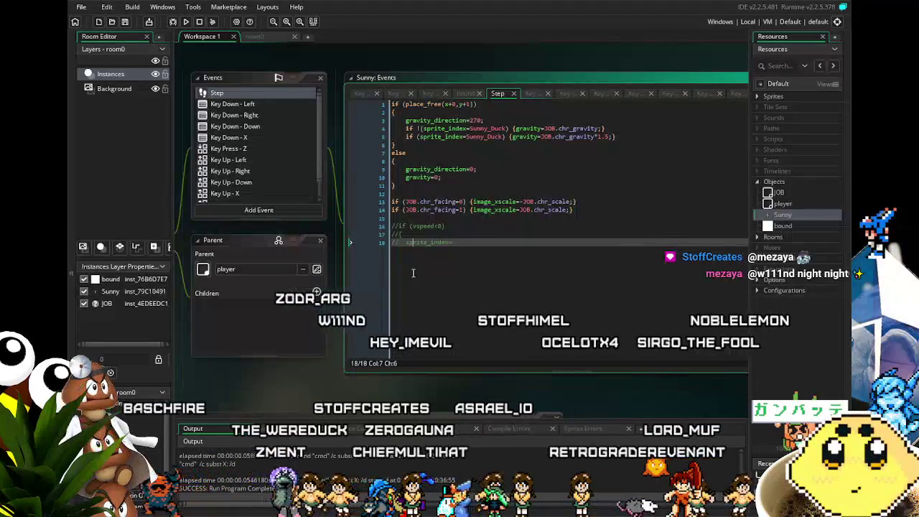
key(shift+Up)
key(shift+Up)
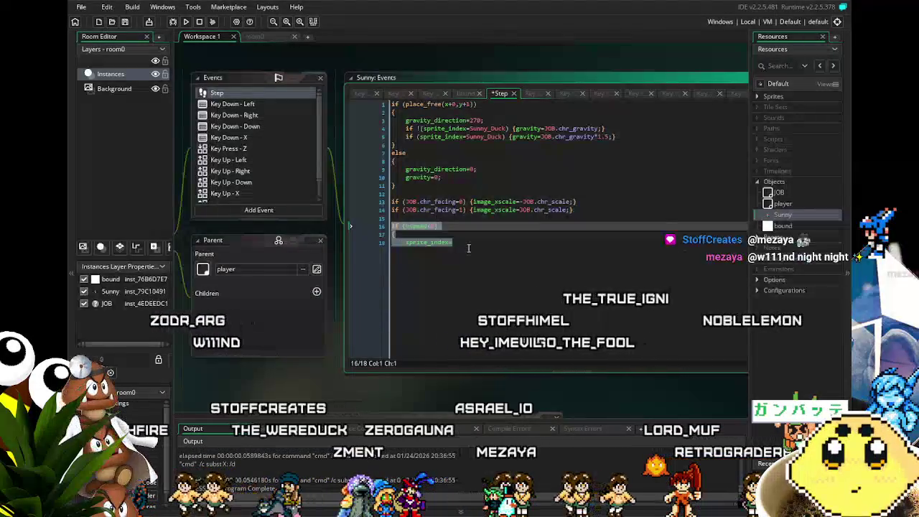
key(ctrl+shift+k)
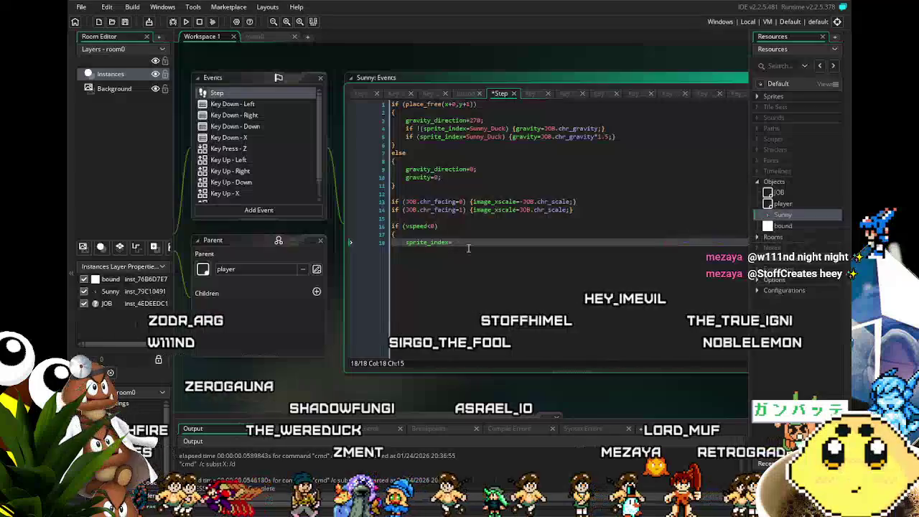
key(F9)
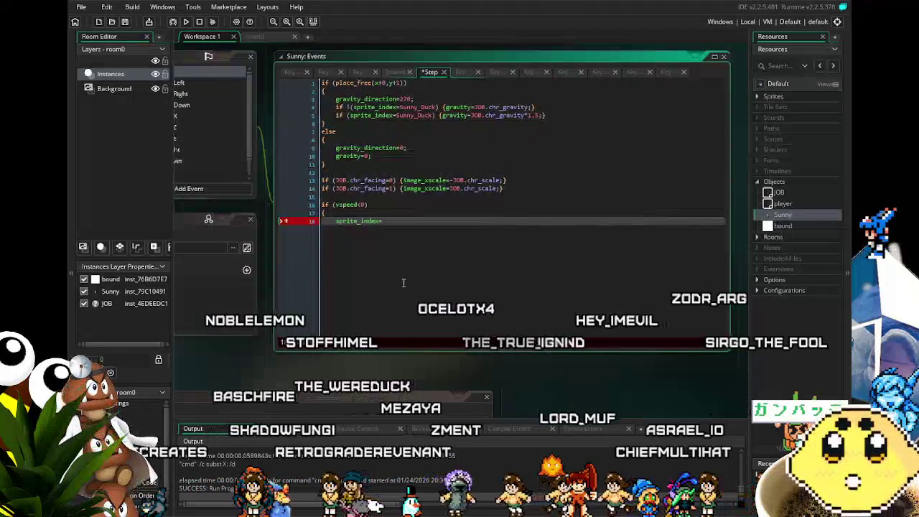
Delete the unfinished if (vspeed<0) block on lines 15–18 and save the project.
drag(402, 282, 442, 294)
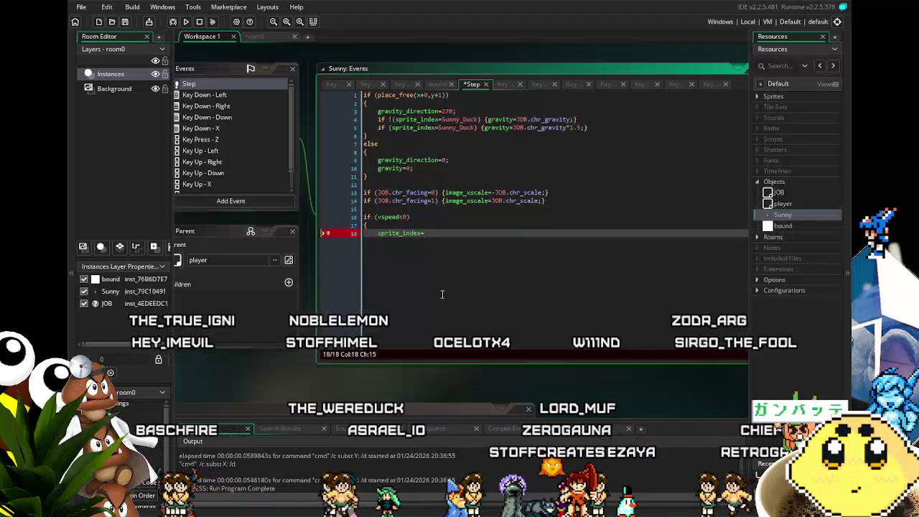
drag(442, 293, 423, 293)
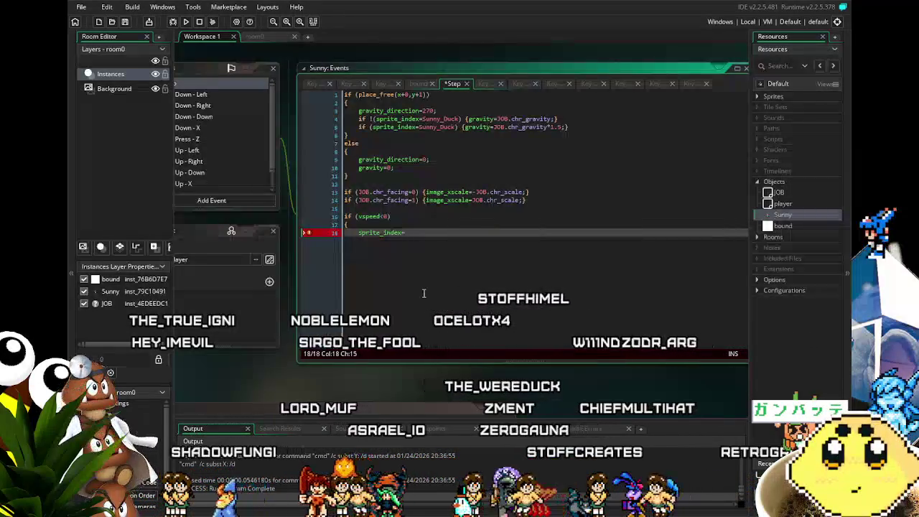
drag(424, 293, 447, 288)
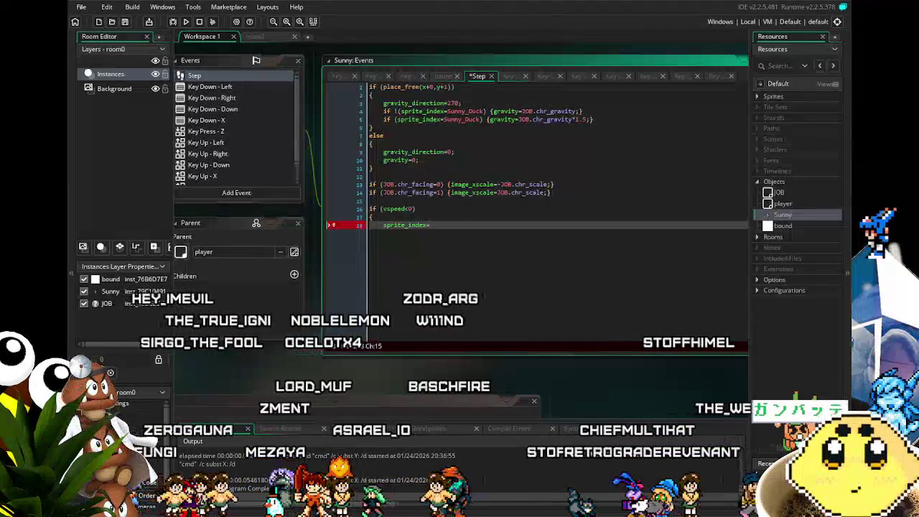
drag(434, 299, 448, 300)
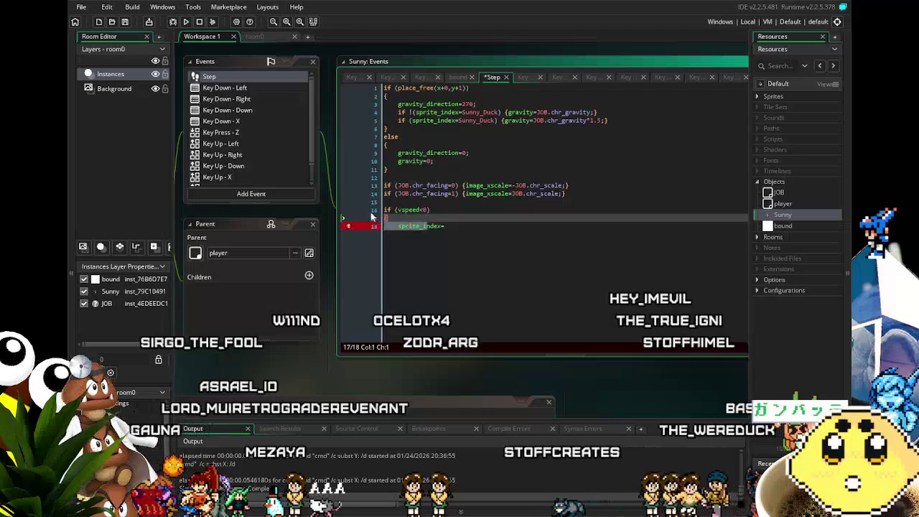
key(BackSpace)
key(BackSpace)
key(BackSpace)
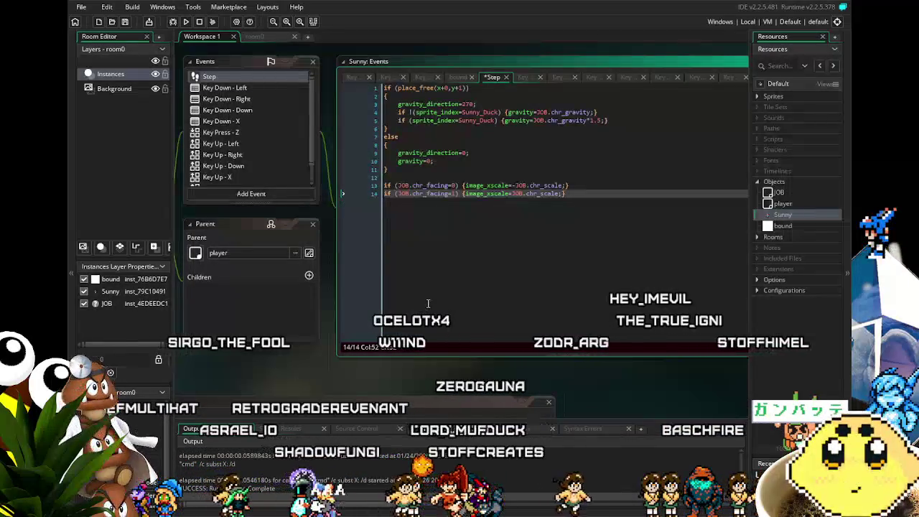
key(ctrl+s)
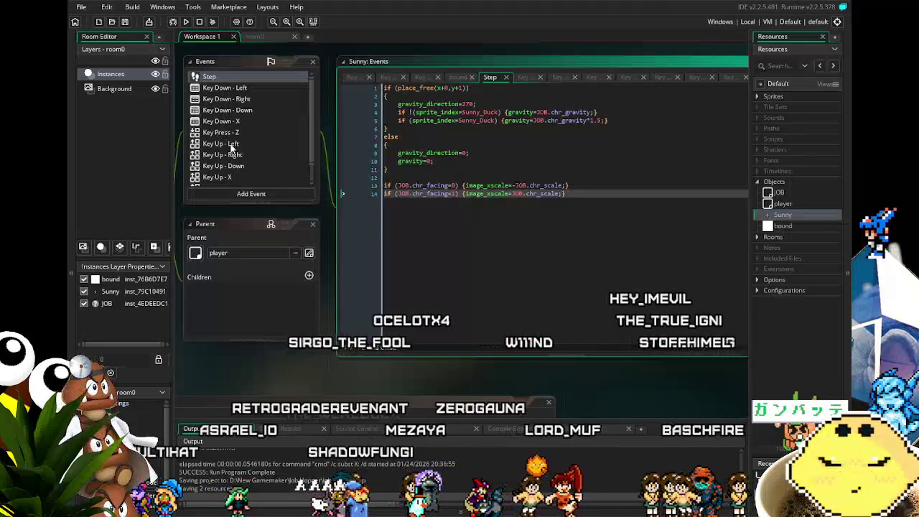
Add if !(sprite_index=Sunny_Jump) and Sunny_RunJump checks above the Duck check in Key Down - Left, then run.
click(232, 89)
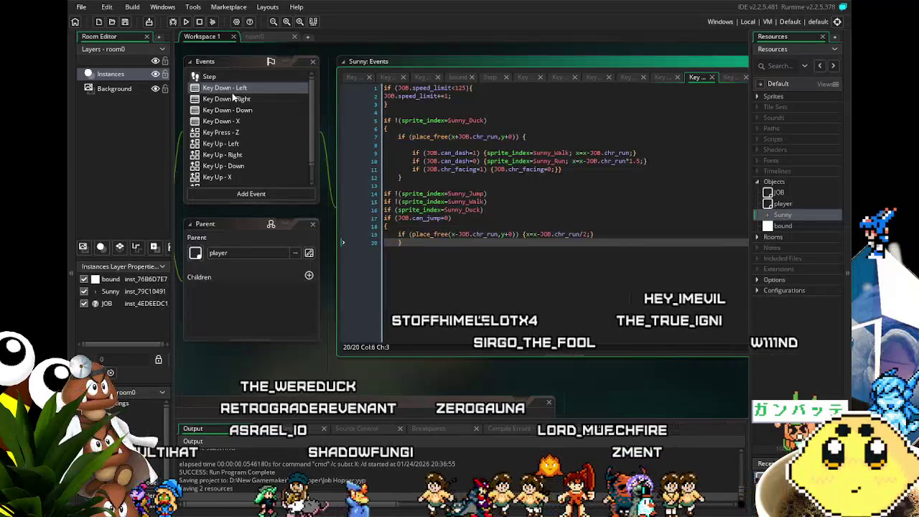
drag(385, 121, 480, 122)
click(494, 117)
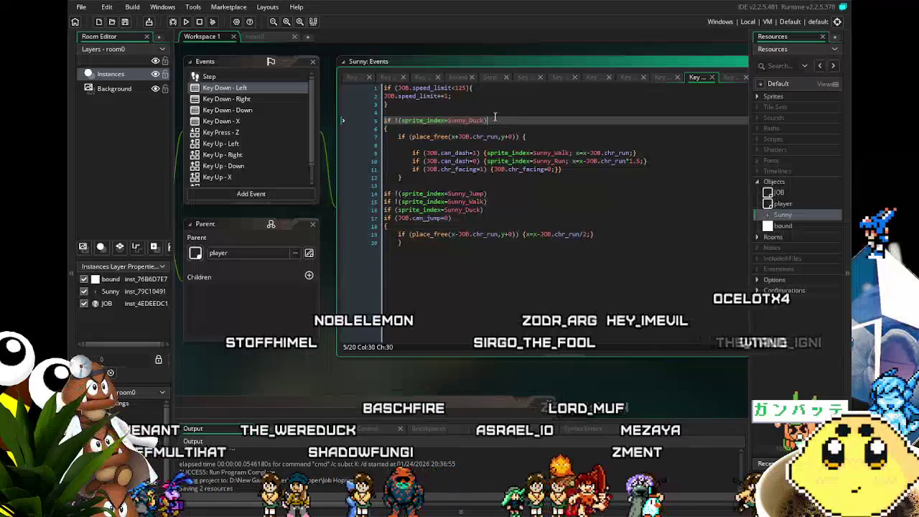
drag(488, 194, 348, 197)
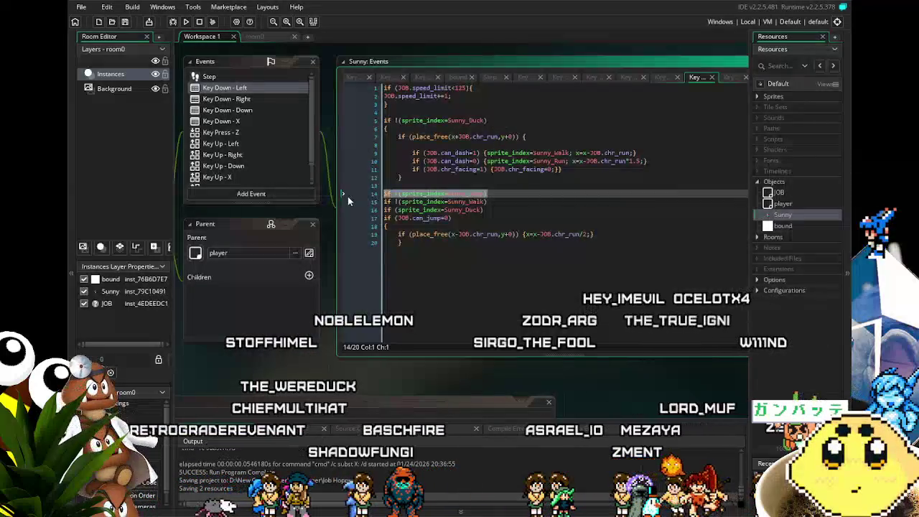
click(401, 112)
key(Return)
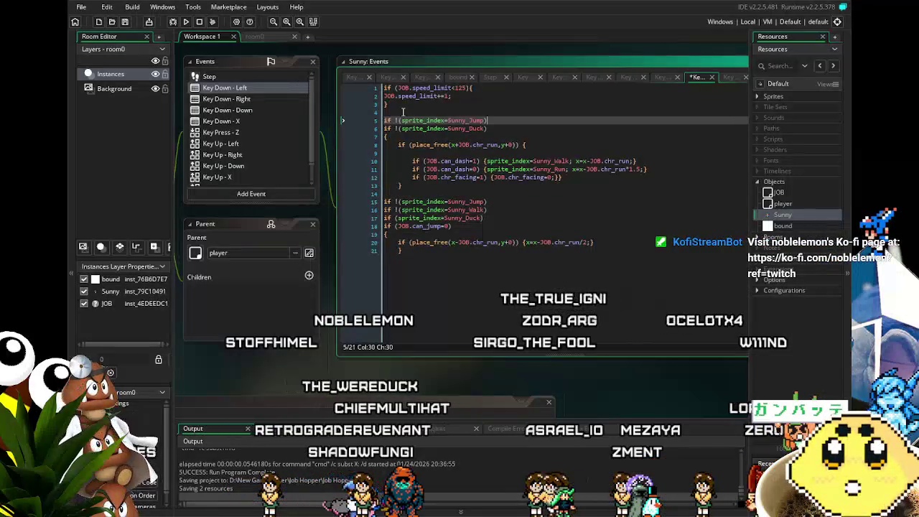
key(Return)
key(Left)
key(ctrl+shift+Left)
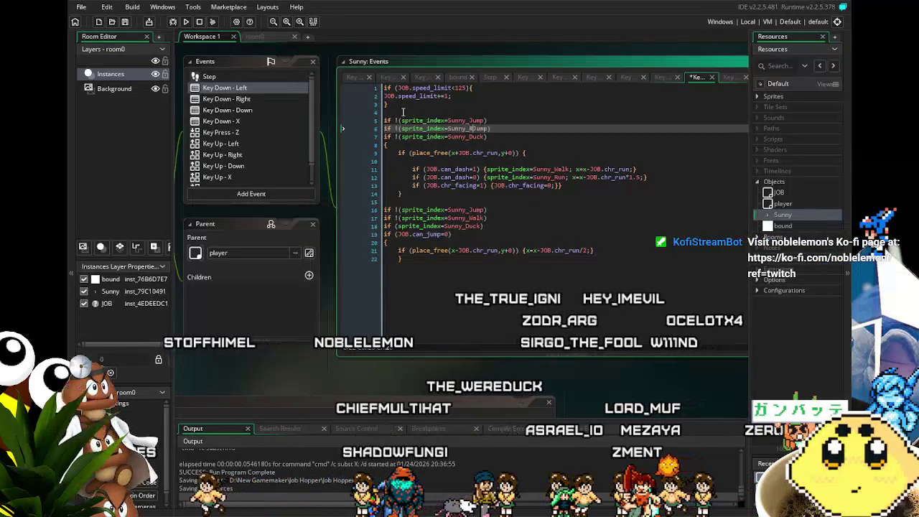
text(un)
click(476, 249)
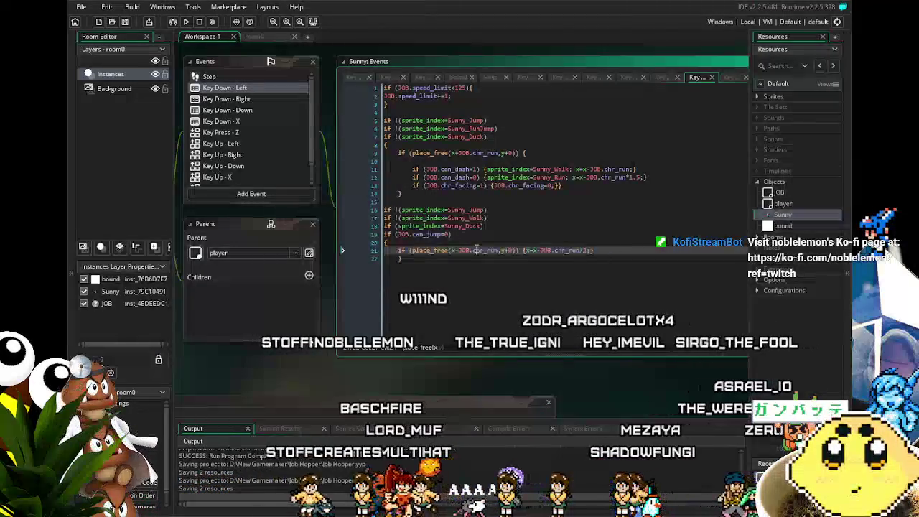
click(173, 21)
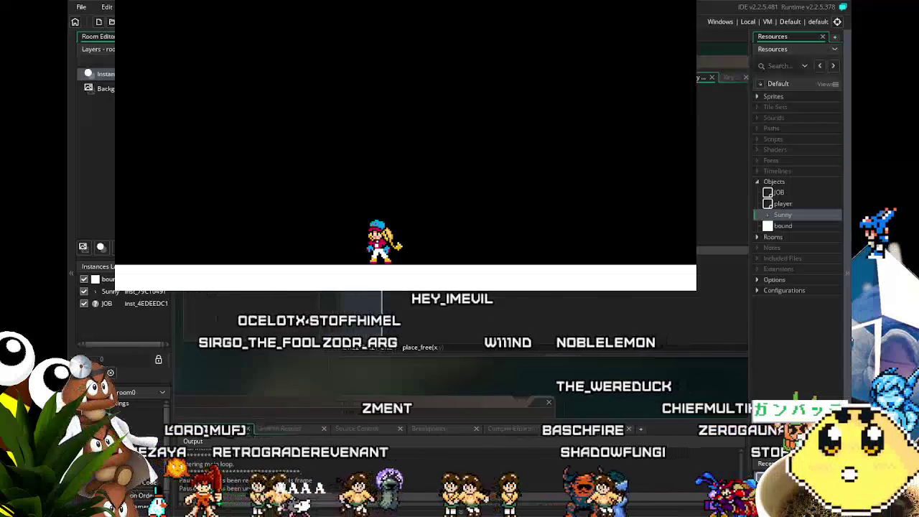
Jump Sunny repeatedly while steering left and right, then close the game.
key(Up)
key(Left)
key(Up)
key(Right)
key(Up)
key(Right)
key(Left)
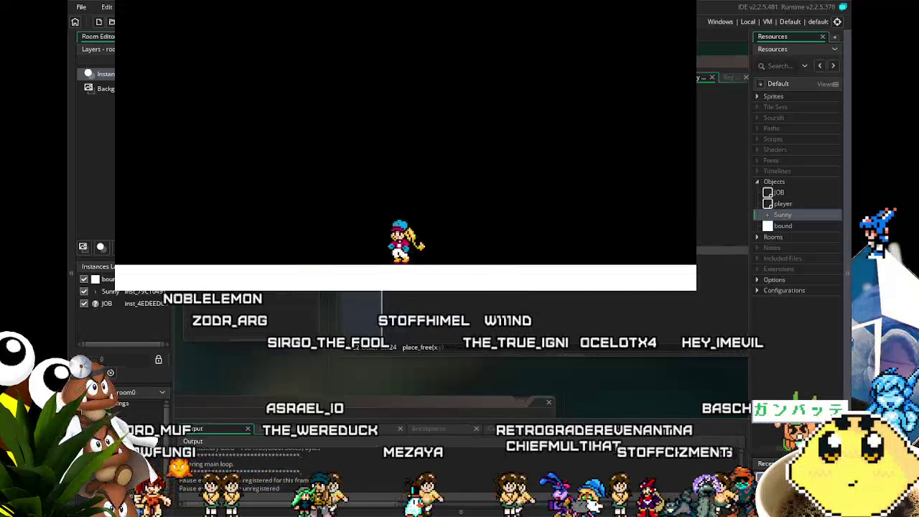
key(Up)
key(Right)
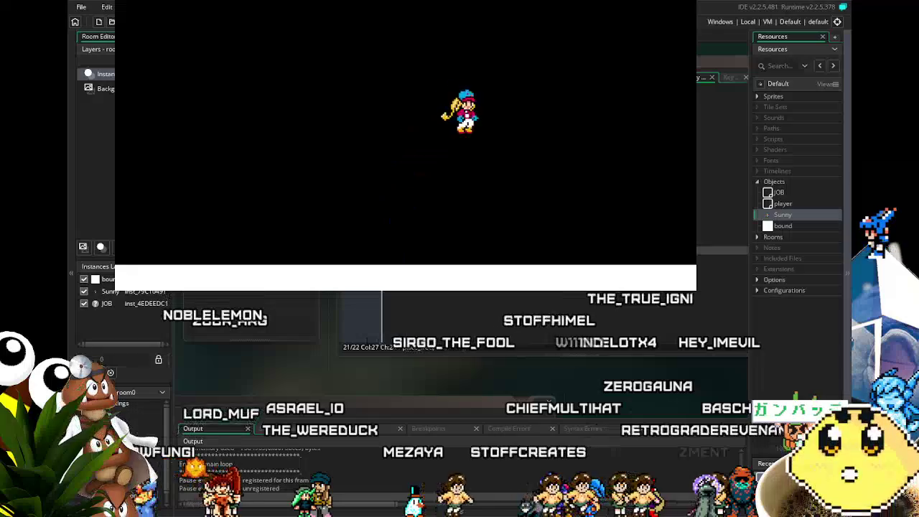
key(Up)
key(Left)
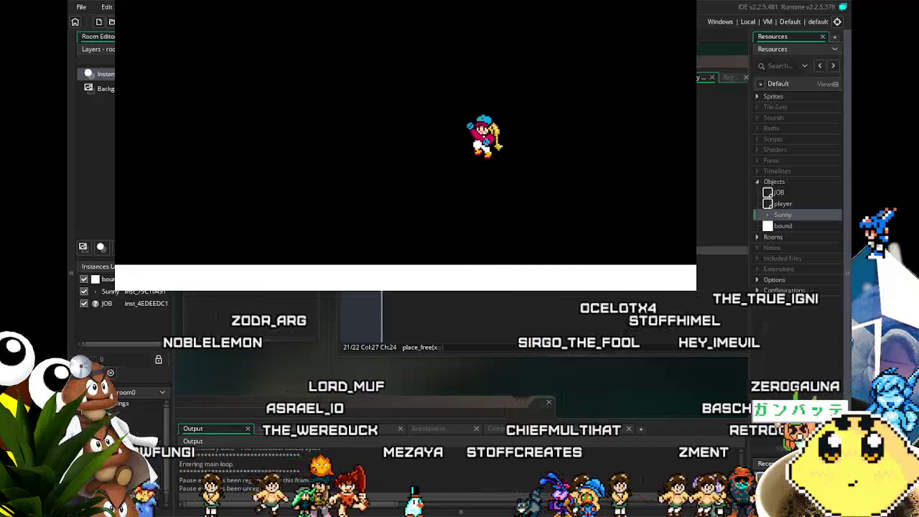
key(Left)
key(Up)
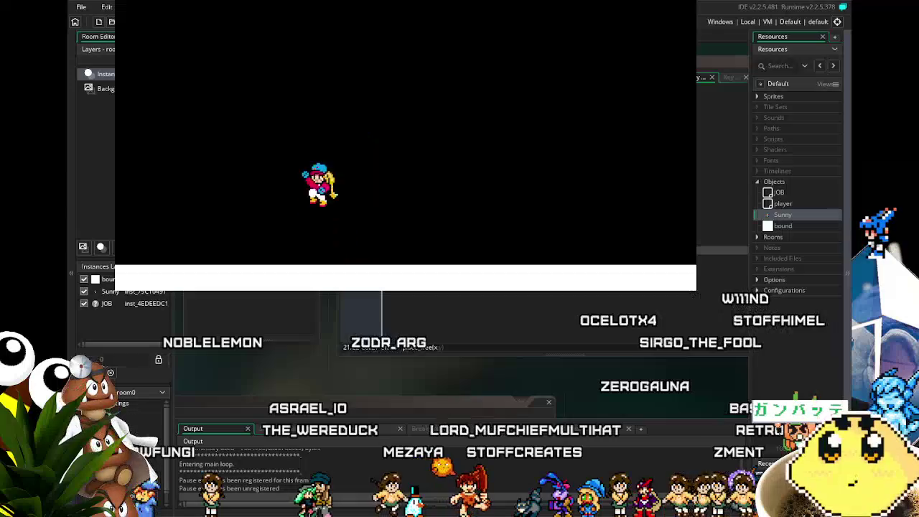
key(Up)
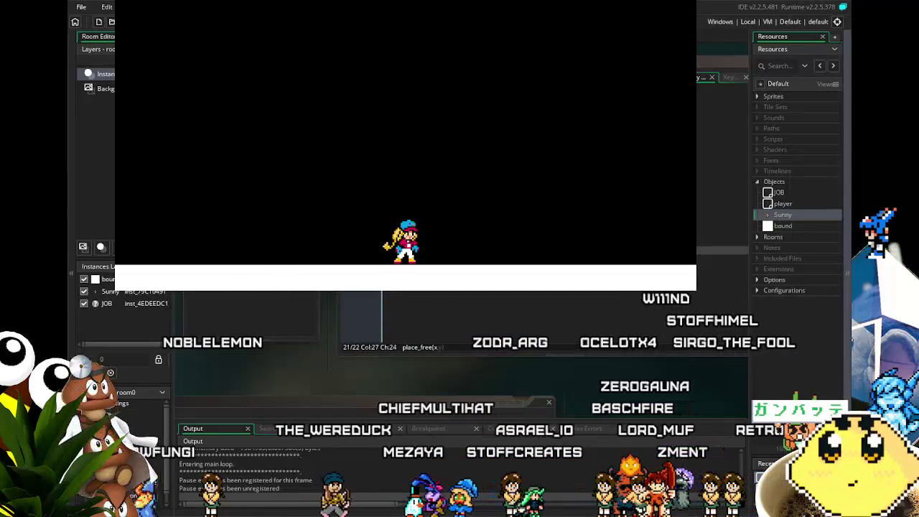
key(Escape)
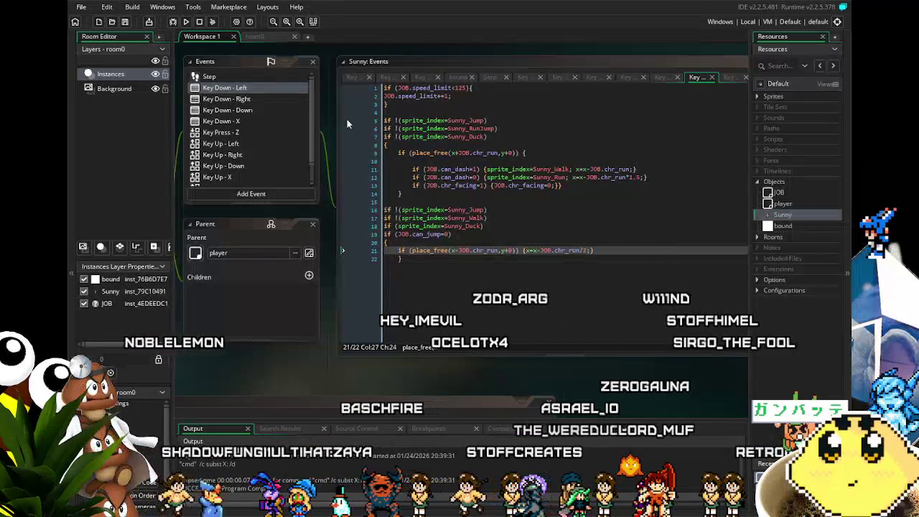
click(367, 200)
drag(368, 200, 399, 213)
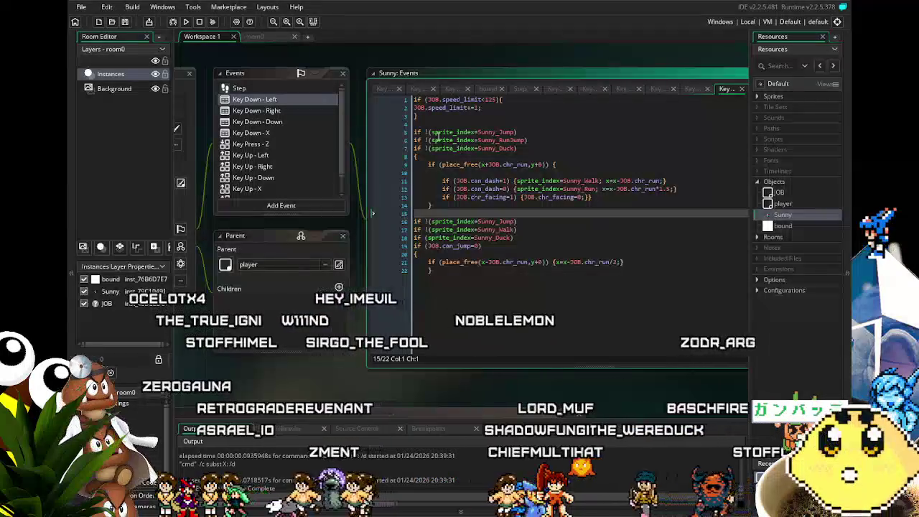
drag(529, 140, 380, 133)
key(ctrl+c)
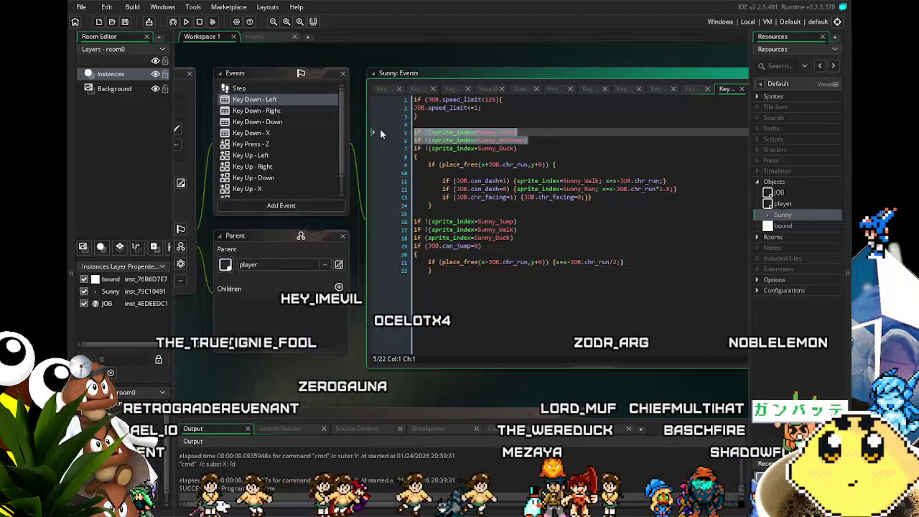
Move the Jump and RunJump conditions inside the movement block after the facing-direction line.
key(Delete)
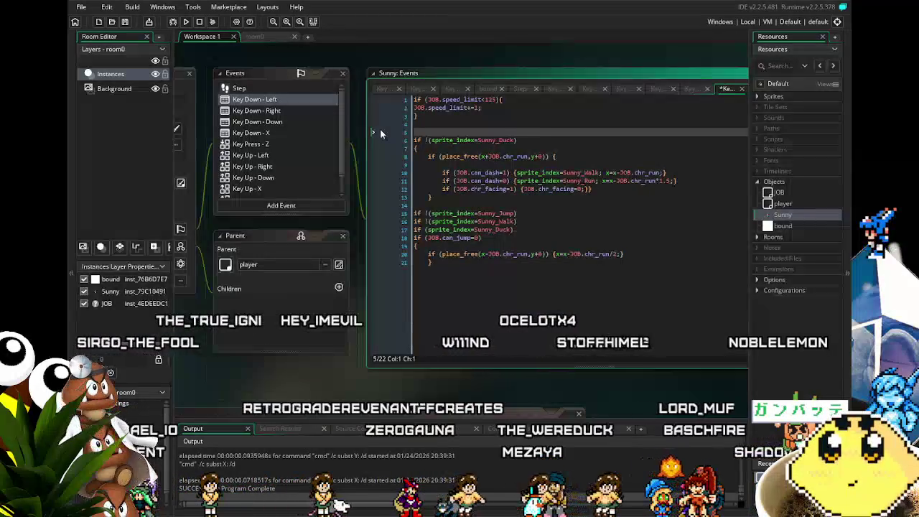
key(BackSpace)
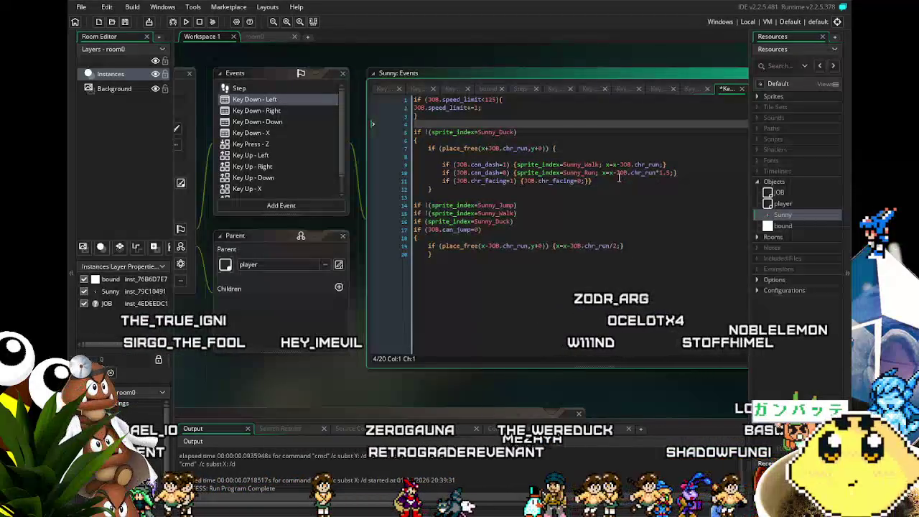
click(619, 180)
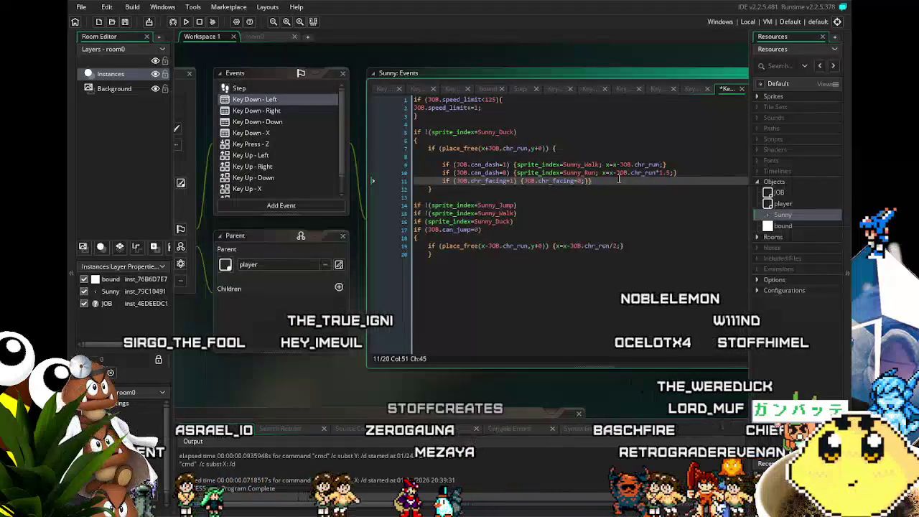
key(Return)
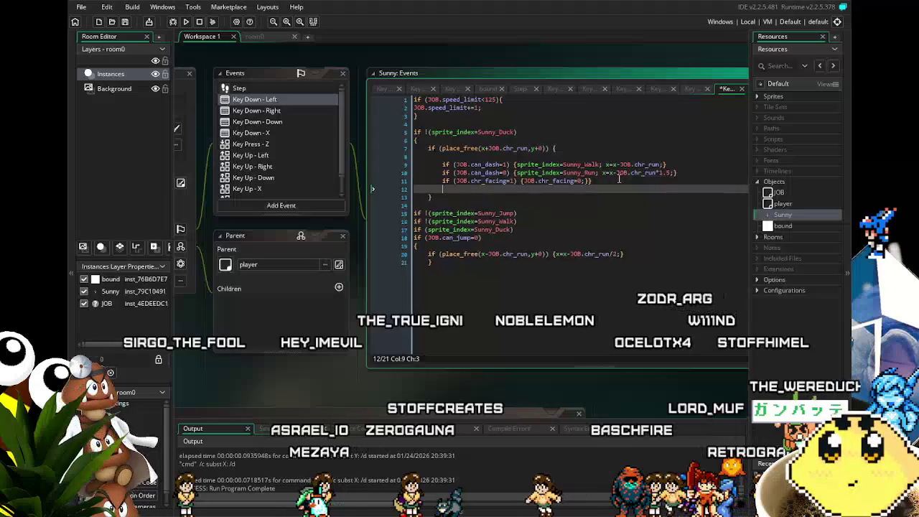
key(ctrl+v)
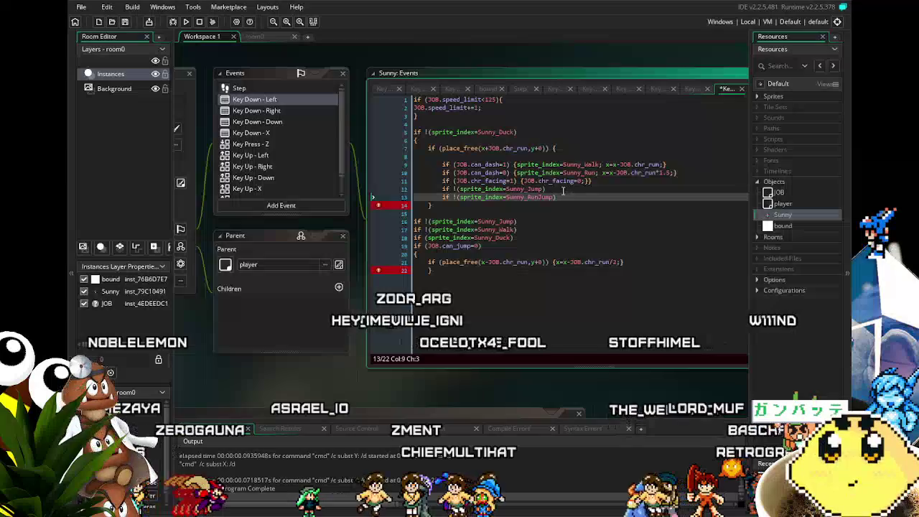
Wrap the cut sprite_index=Sunny_Walk assignment in braces after the Sunny_Jump check.
drag(605, 165, 517, 165)
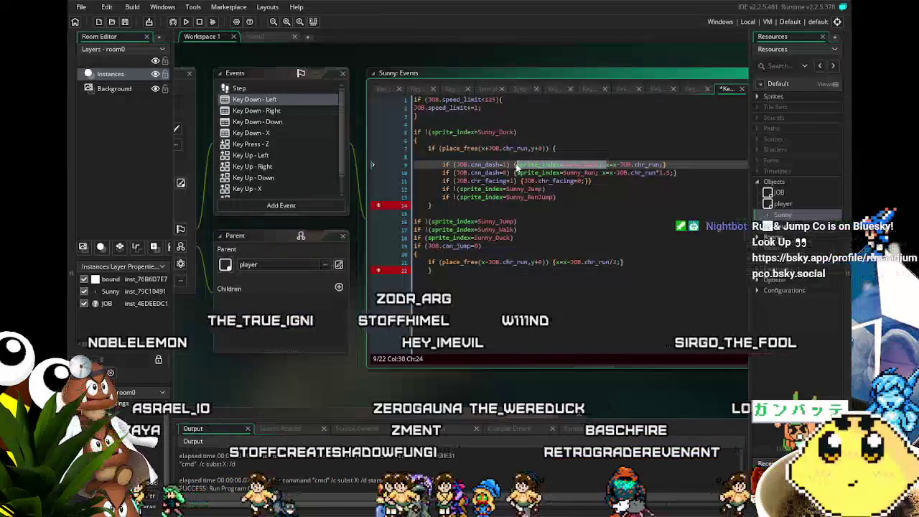
key(ctrl+x)
click(563, 189)
text({)
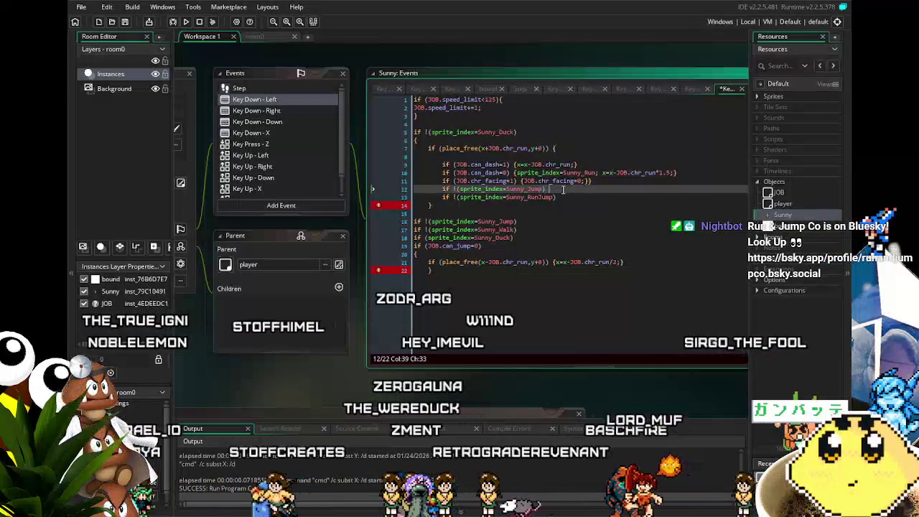
key(ctrl+v)
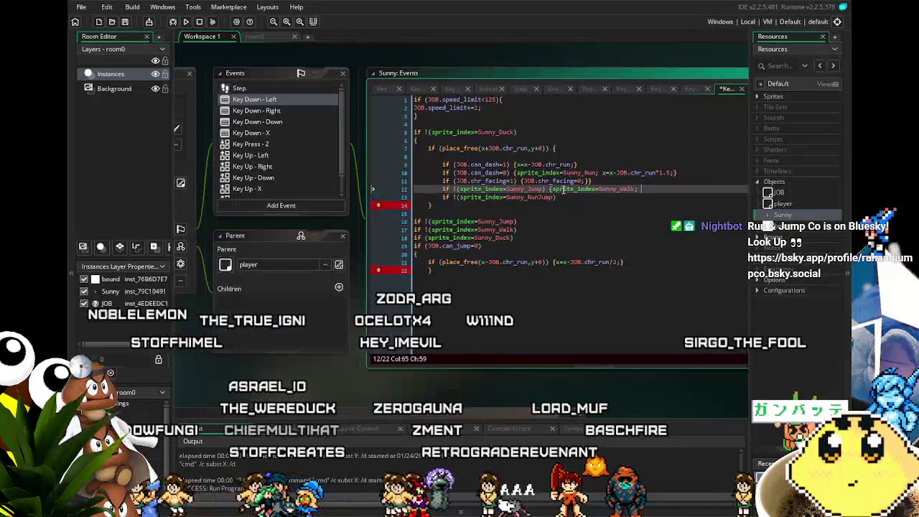
text(})
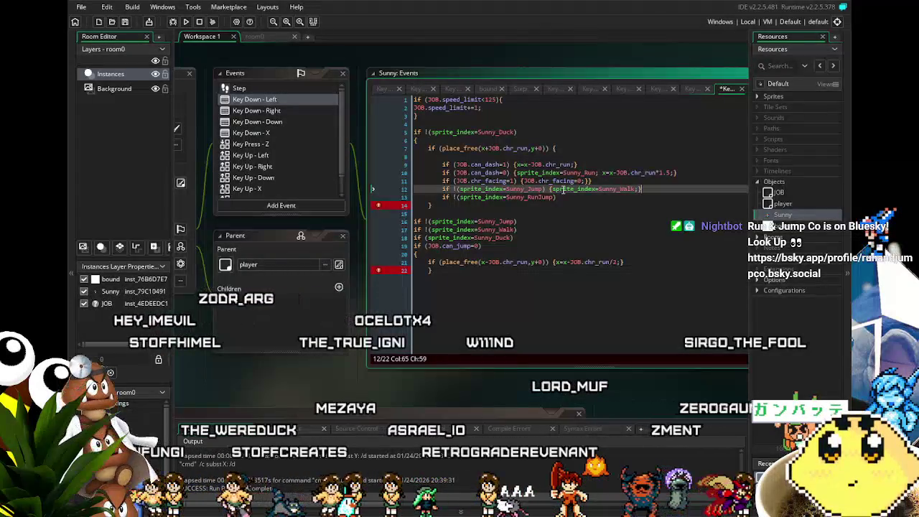
Replace the old Run line with {sprite_index=Sunny_Run;} after the RunJump check.
click(575, 196)
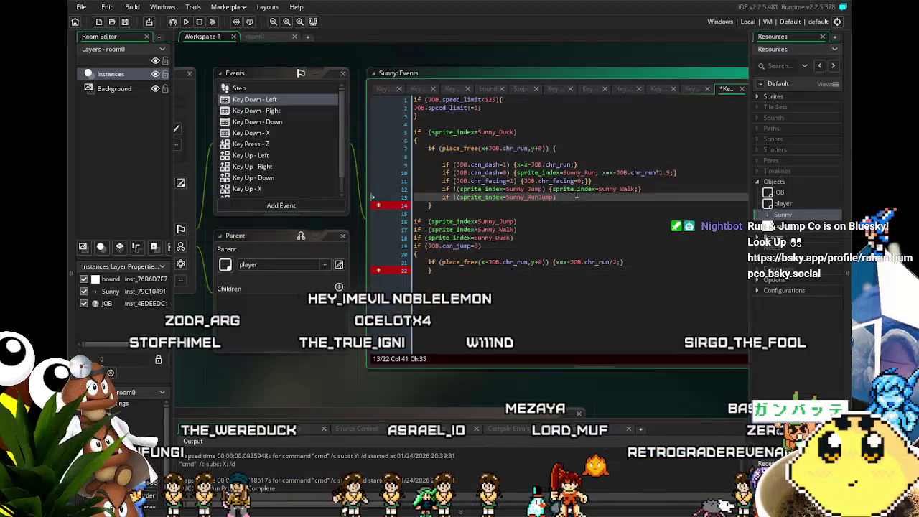
click(599, 172)
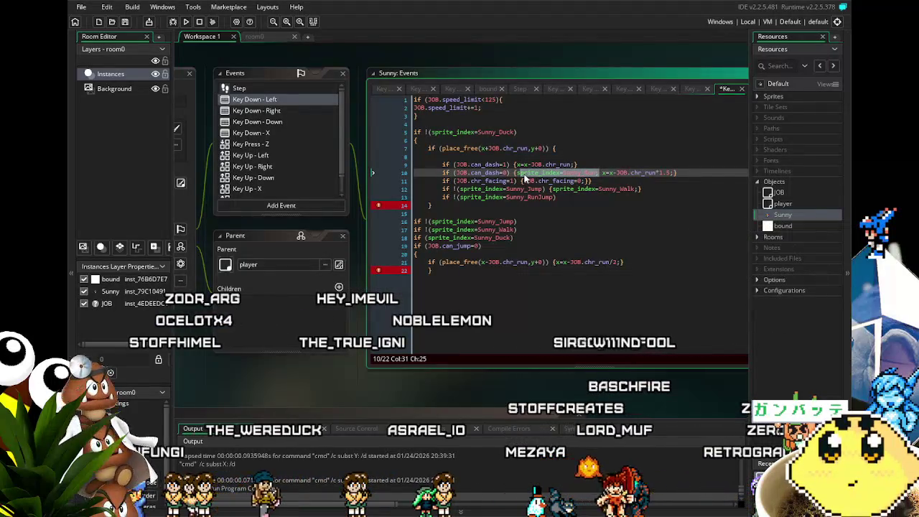
key(BackSpace)
key(BackSpace)
key(BackSpace)
key(Delete)
key(Delete)
key(Delete)
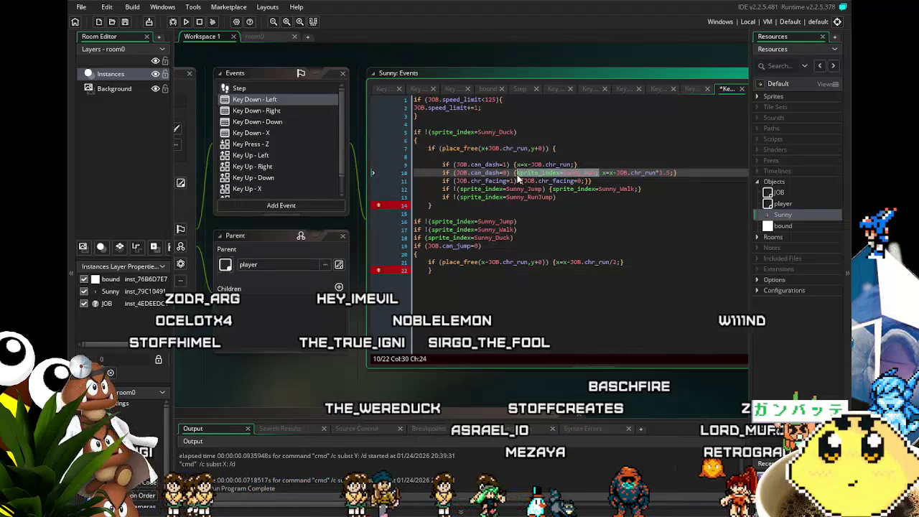
click(574, 196)
text({sprite_index=Sunny_Run;})
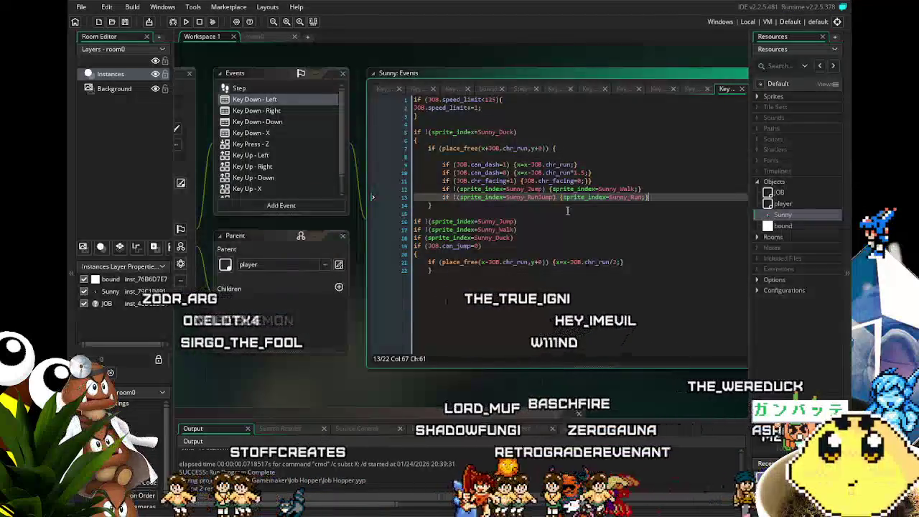
click(541, 254)
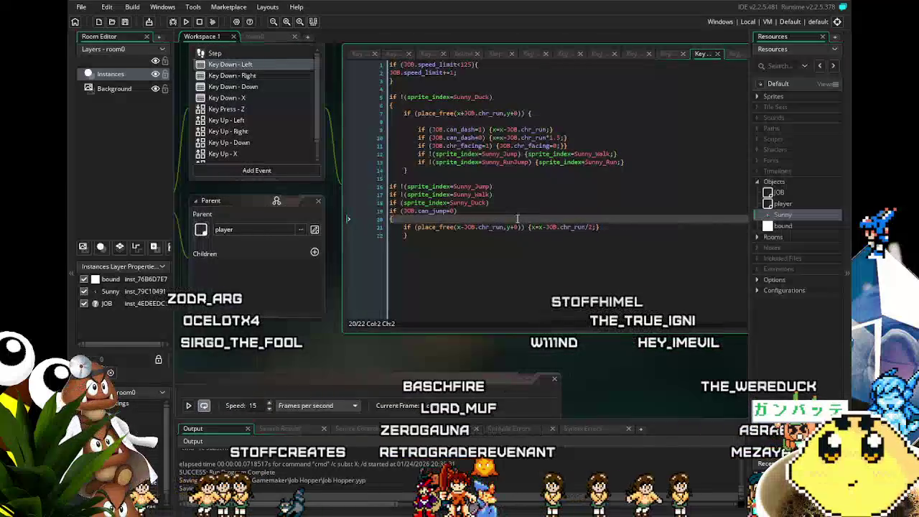
click(579, 146)
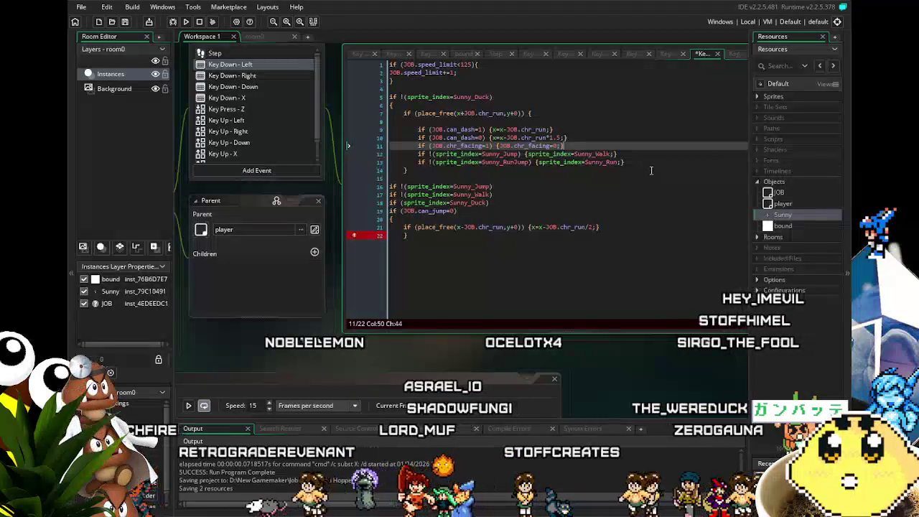
Add the missing closing brace after the inner block, save, and run the game.
click(403, 235)
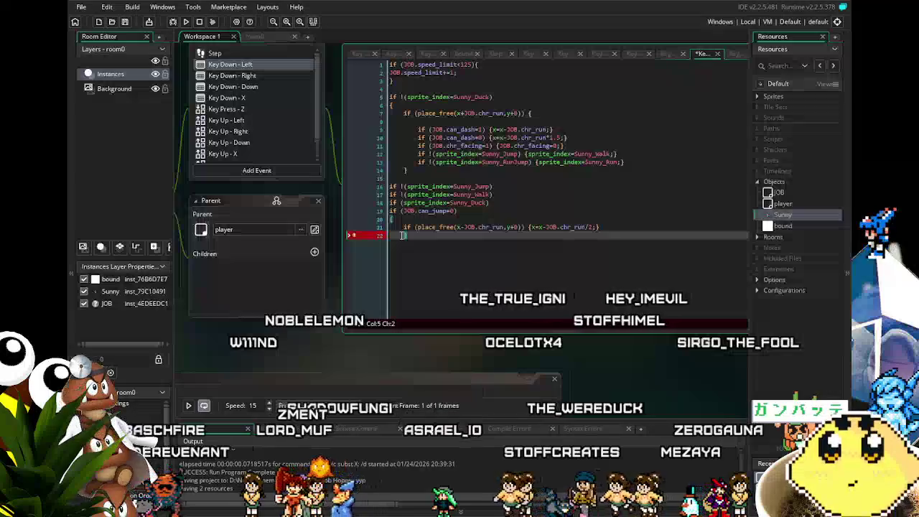
click(402, 171)
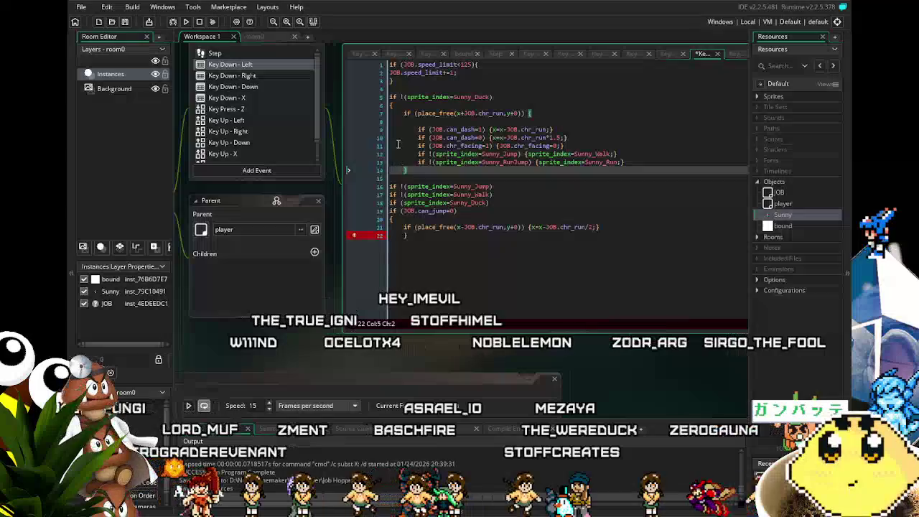
key(Return)
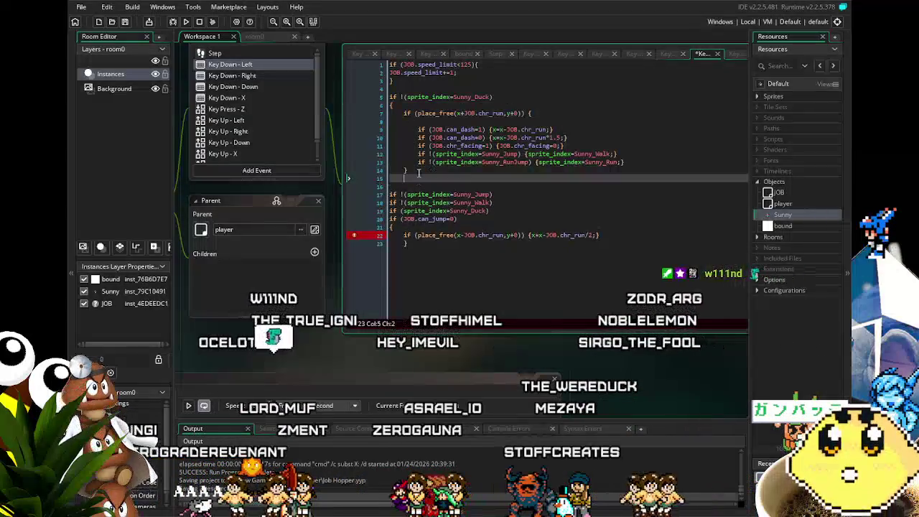
text(})
key(ctrl+s)
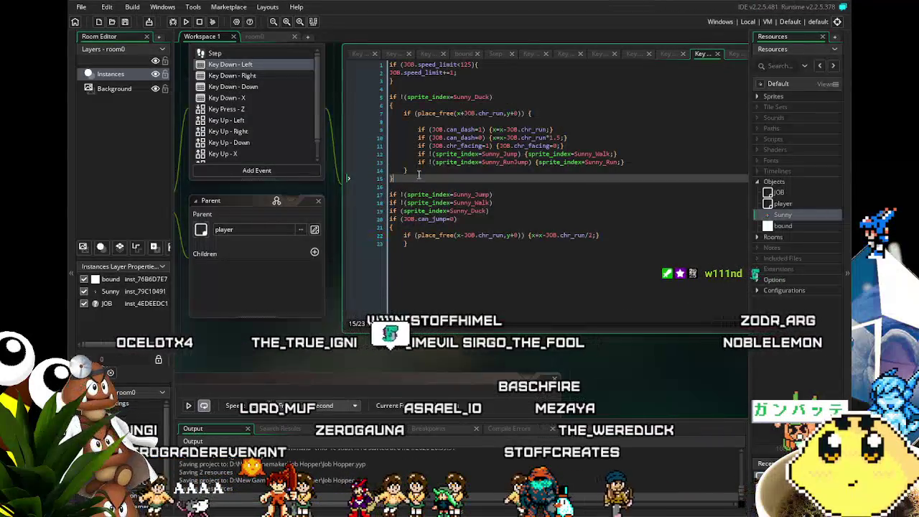
mouse_move(454, 270)
mouse_down()
mouse_move(418, 247)
mouse_move(434, 294)
mouse_up()
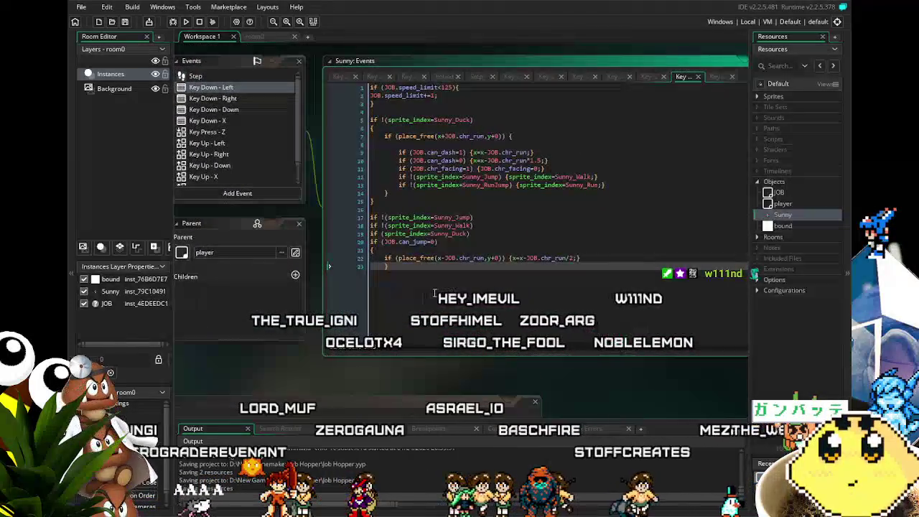
click(186, 22)
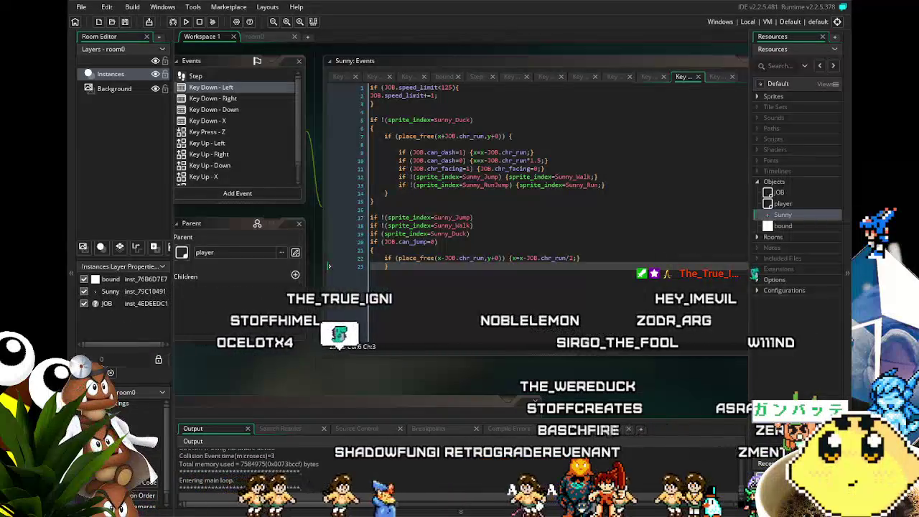
Run Sunny left and right, jumping with space and Up, then close the game.
key(Left)
key(space)
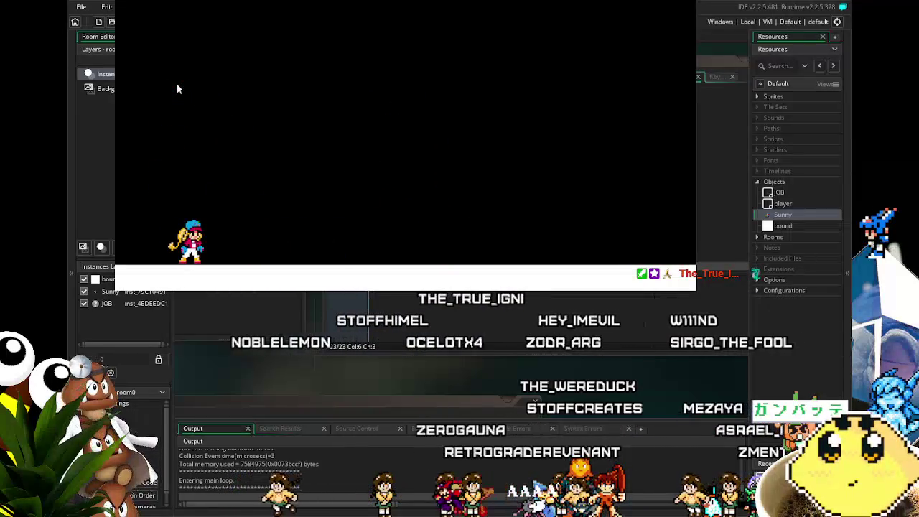
key(Right)
key(space)
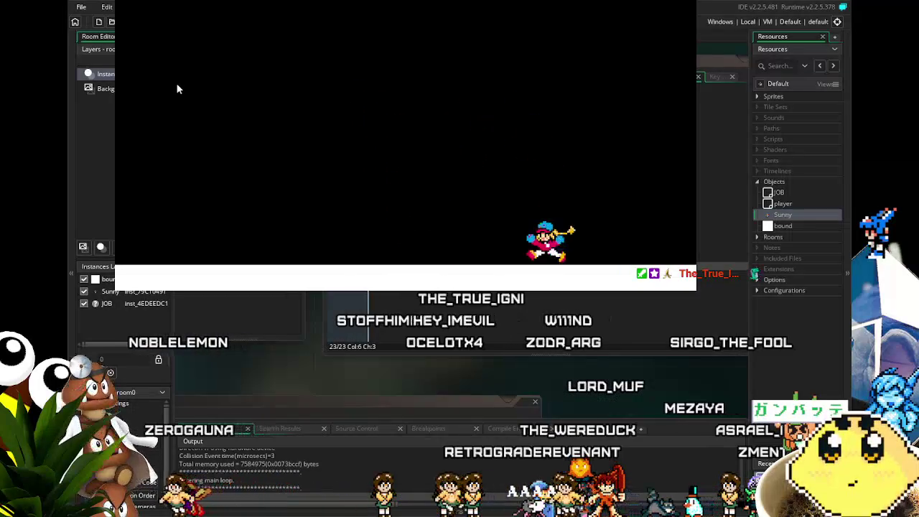
key(Left)
key(space)
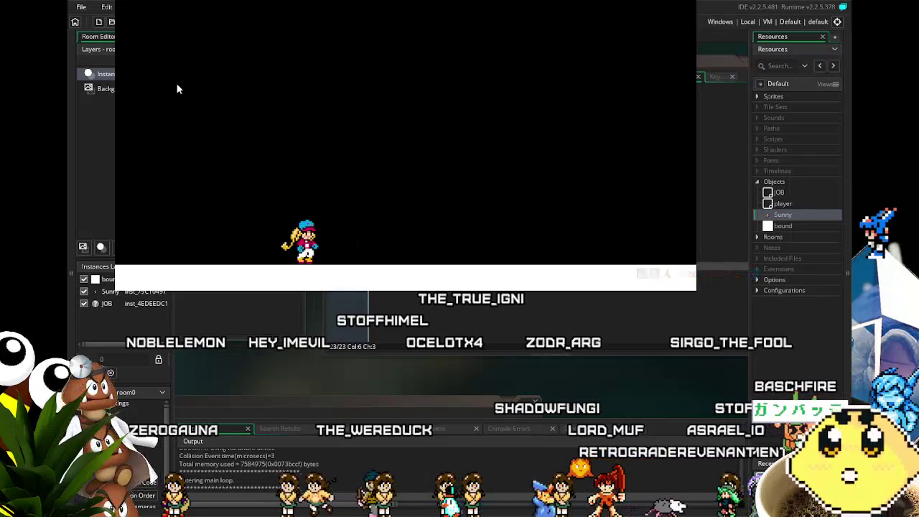
key(Left)
key(Right)
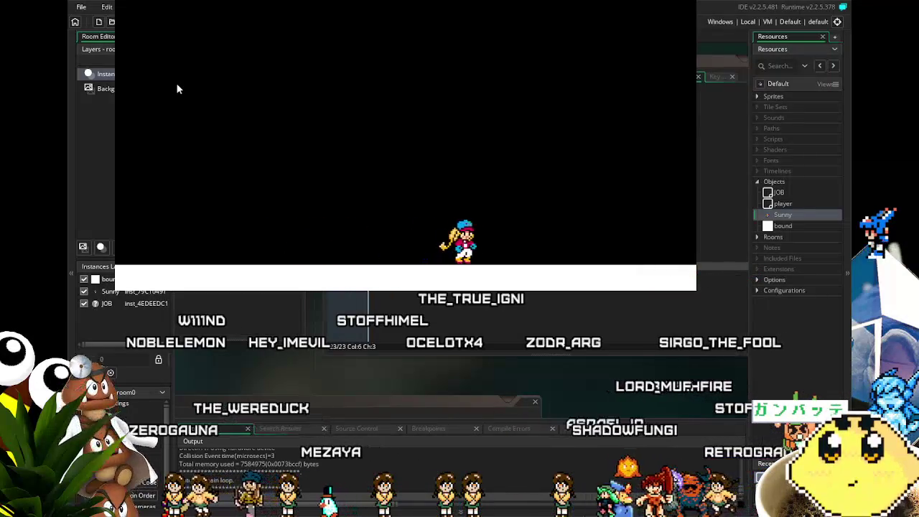
key(Left)
key(Left)
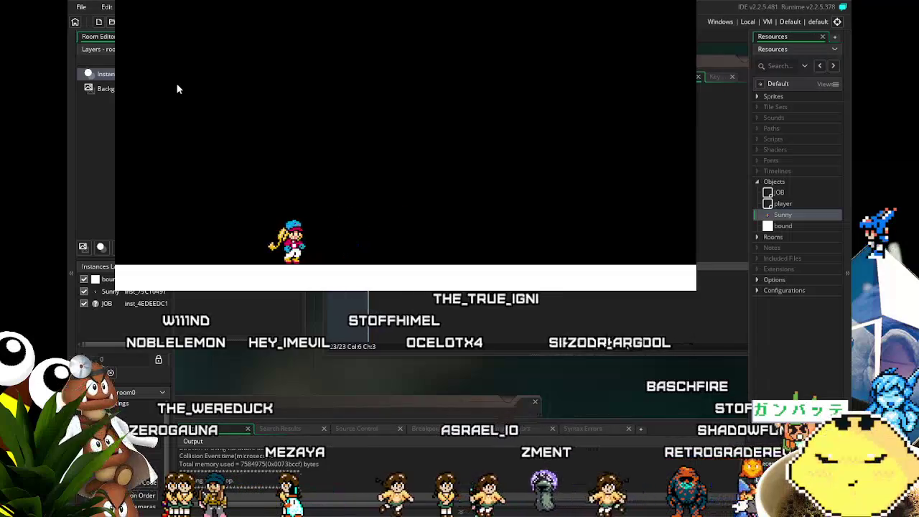
key(Up)
key(Left)
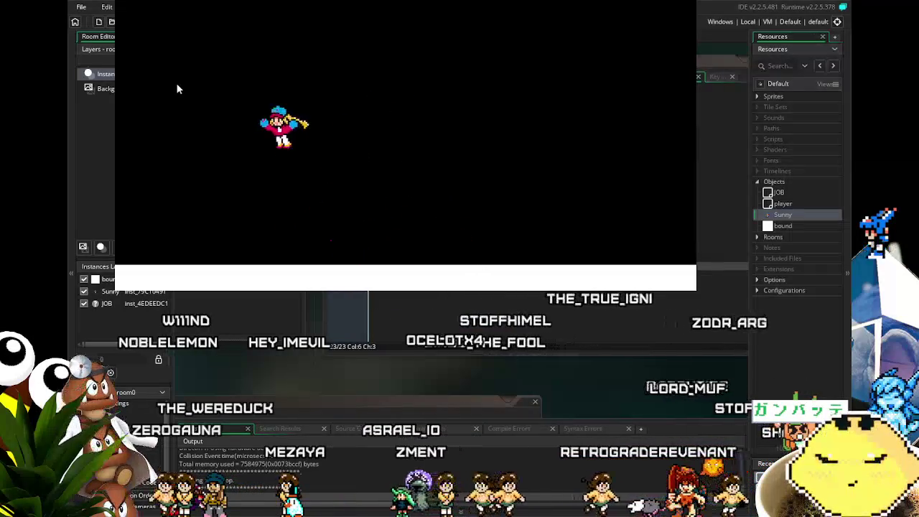
key(Right)
key(Right)
key(Left)
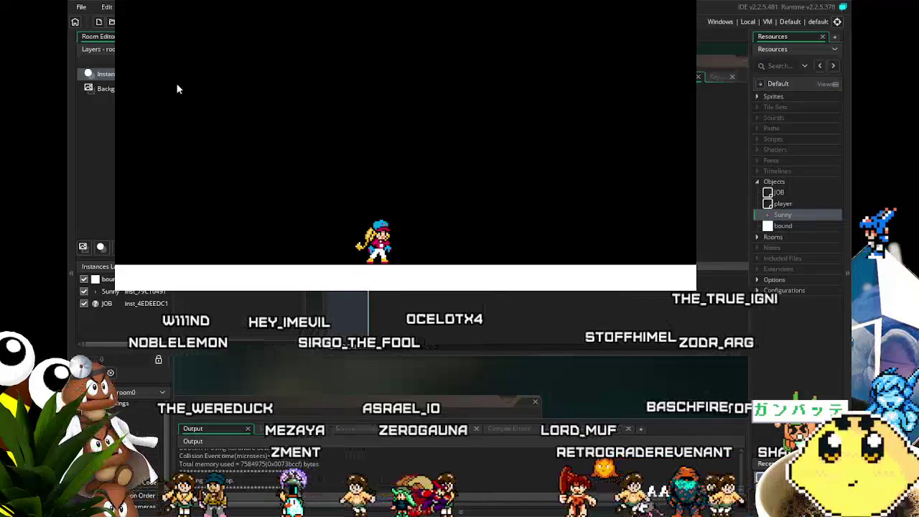
key(Escape)
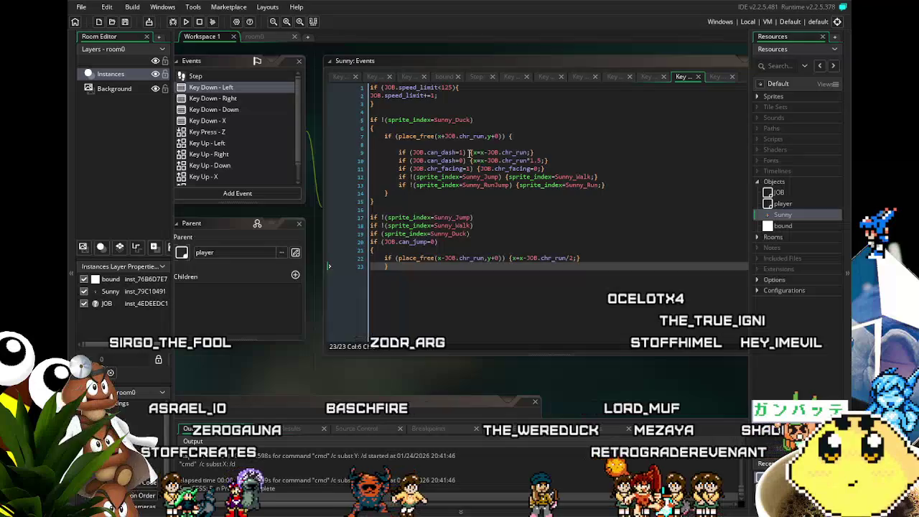
Put the can_dash=1 and can_dash=0 conditions before the Walk and Run sprite lines, then run.
drag(469, 152, 421, 154)
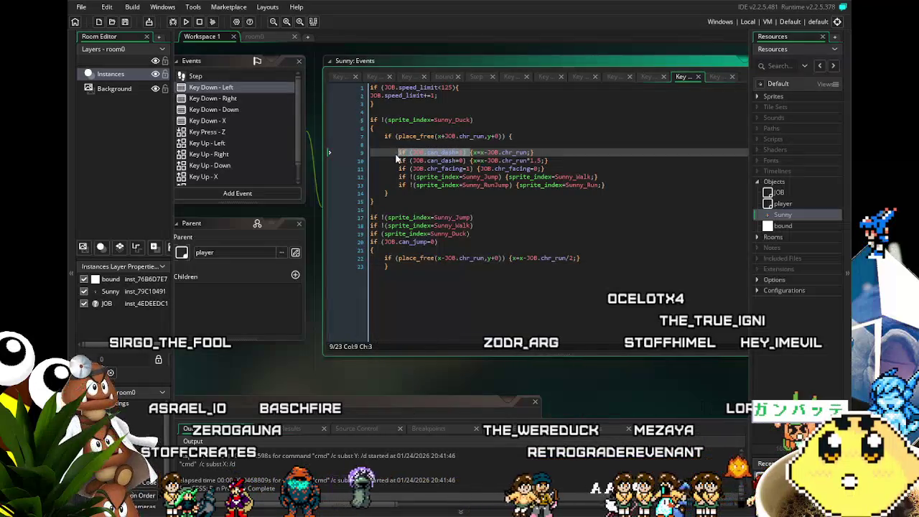
click(399, 177)
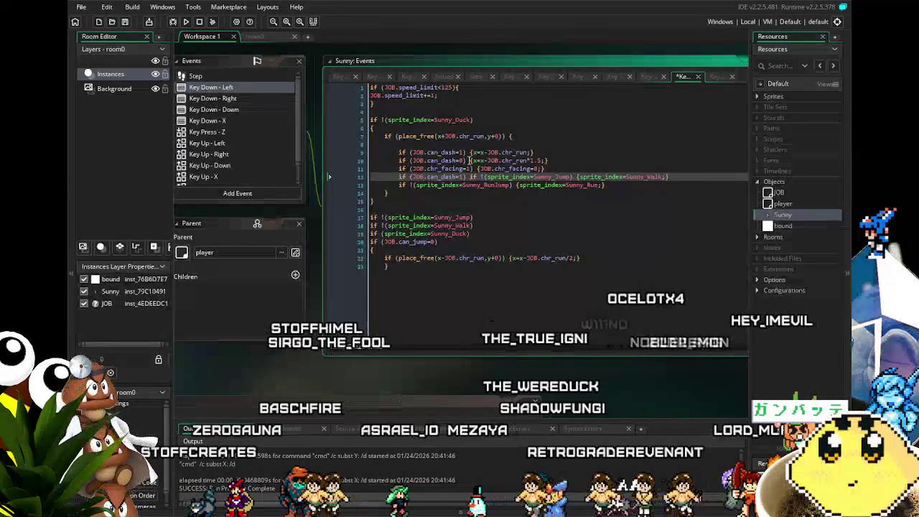
drag(467, 161, 399, 165)
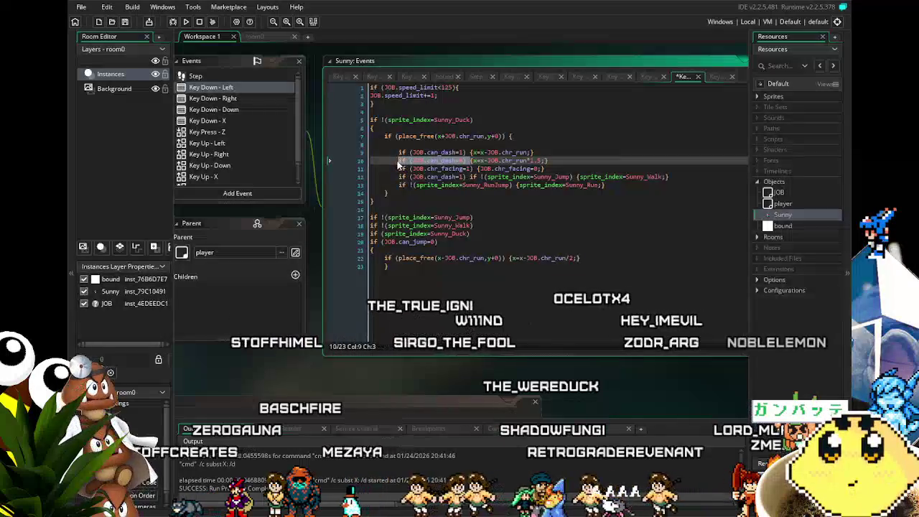
key(ctrl+c)
click(397, 185)
key(ctrl+v)
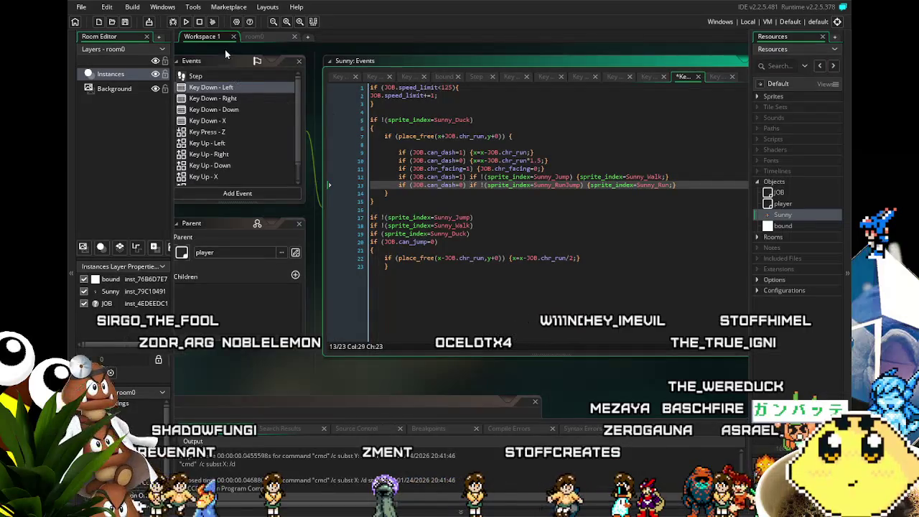
click(185, 22)
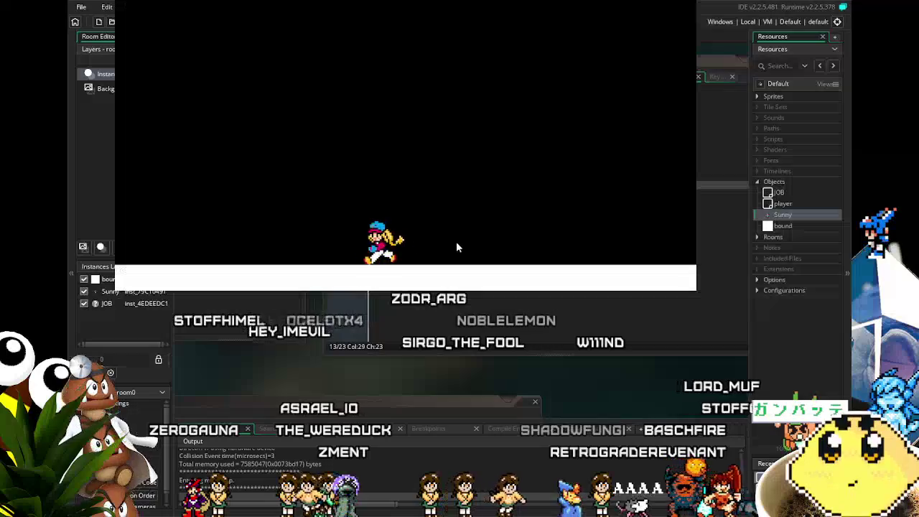
Run Sunny both ways with repeated Up jumps to check the landing sprites, then close the game.
key(Left)
key(Right)
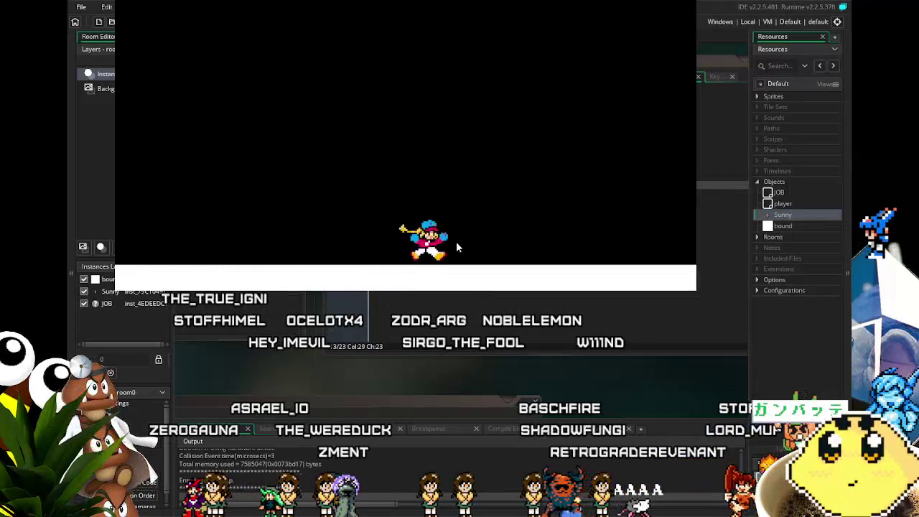
key(Up)
key(Left)
key(Right)
key(Right)
key(Up)
key(Left)
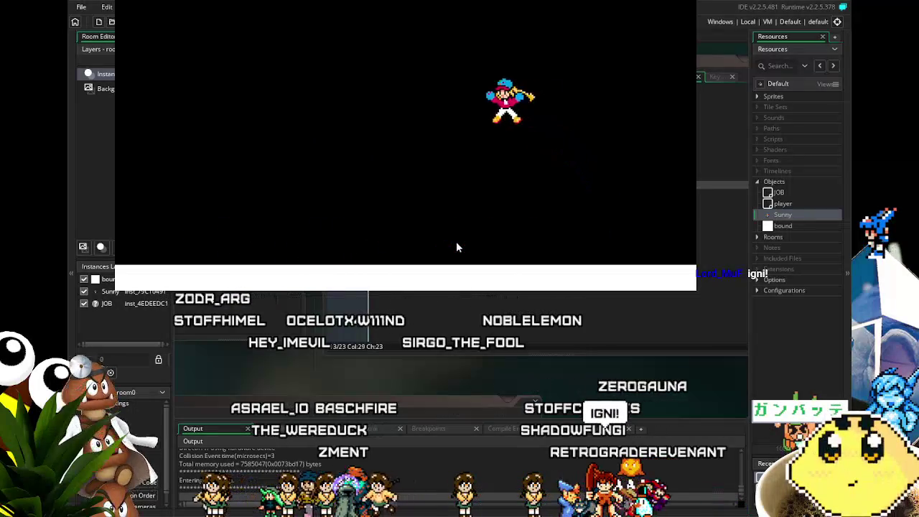
key(Right)
key(Left)
key(Up)
key(Up)
key(Right)
key(Up)
key(Left)
key(Up)
key(Right)
key(Up)
key(Left)
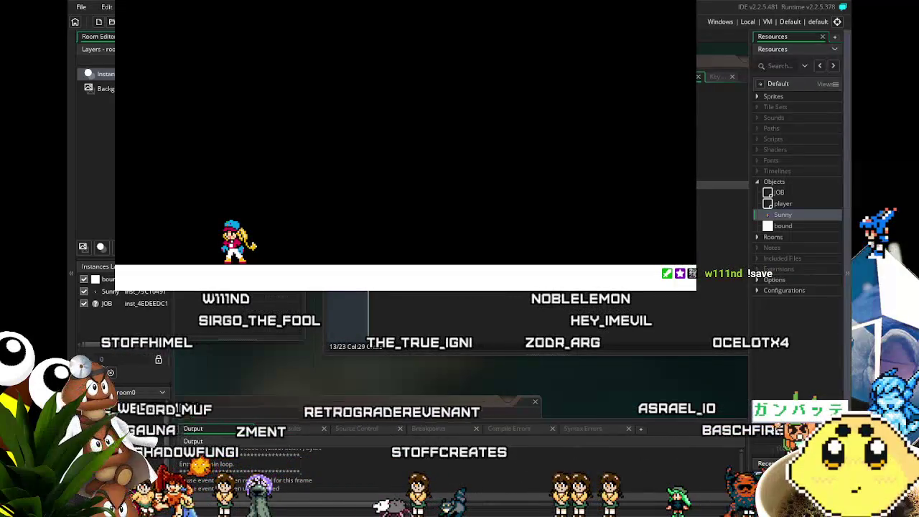
key(Escape)
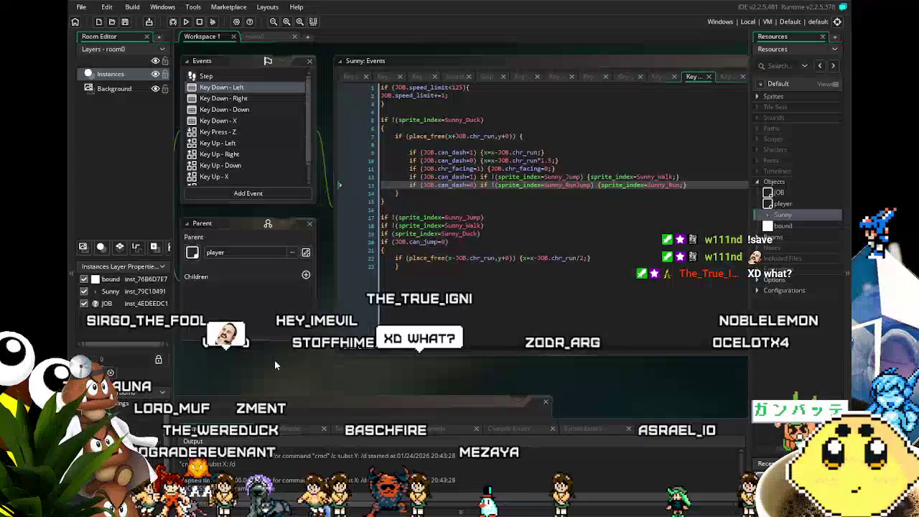
Copy the dash-conditioned Jump/RunJump sprite lines into Key Down - Right after the facing line.
mouse_move(687, 185)
mouse_down()
mouse_move(413, 186)
mouse_move(414, 178)
mouse_up()
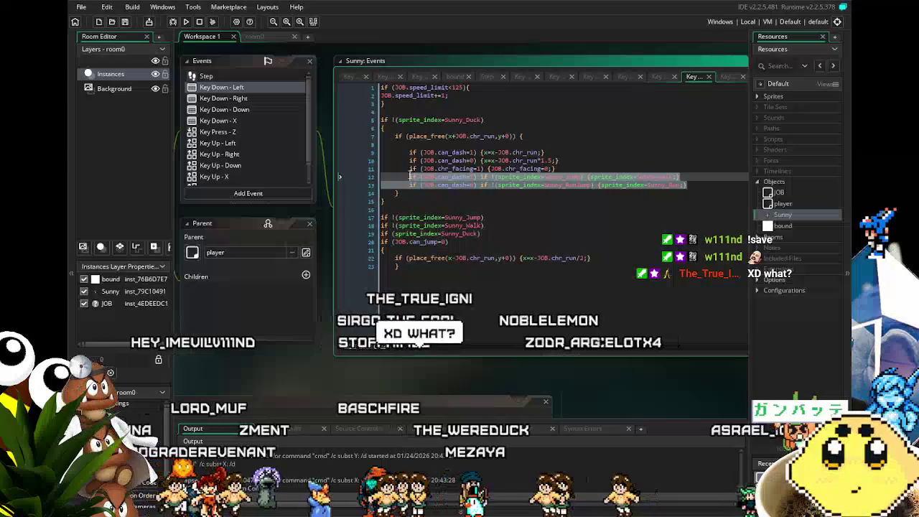
click(229, 99)
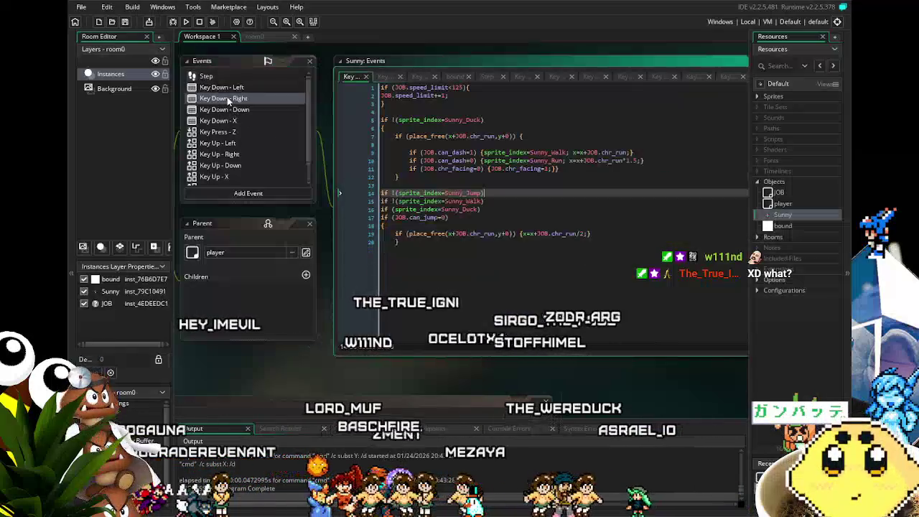
click(576, 170)
key(Return)
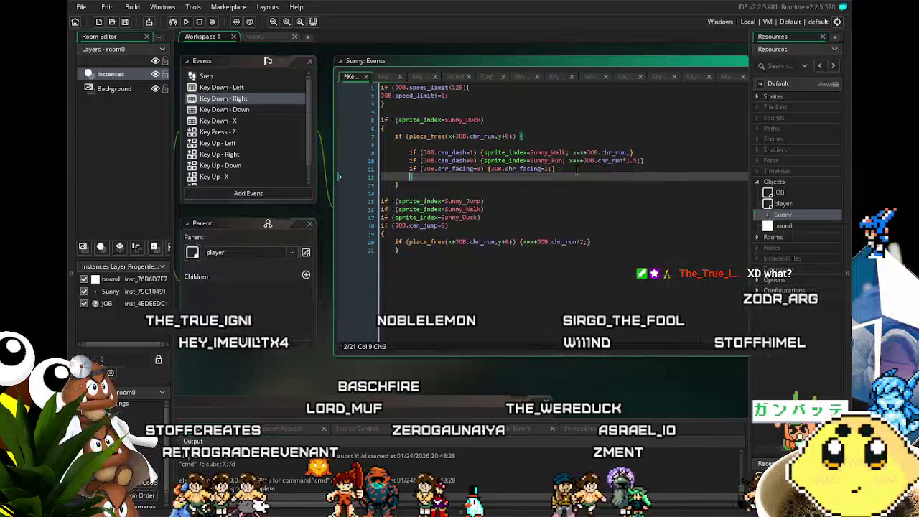
key(ctrl+v)
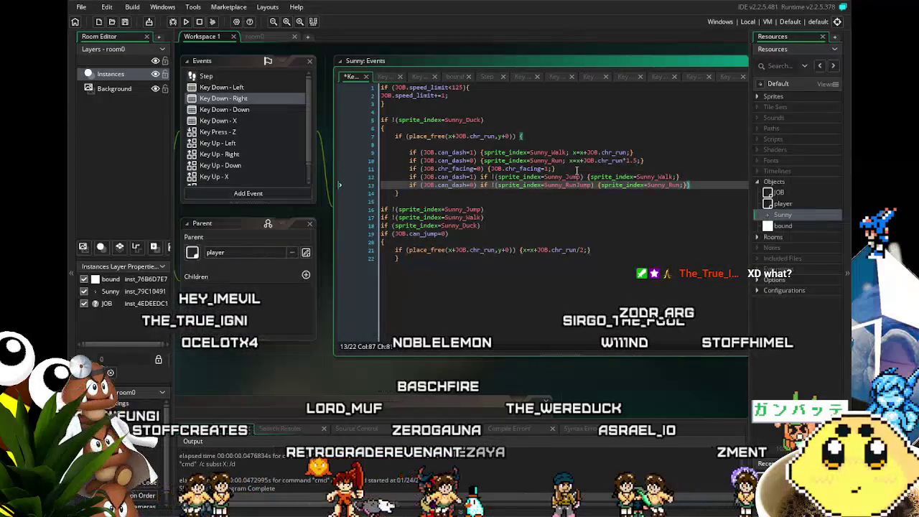
key(Return)
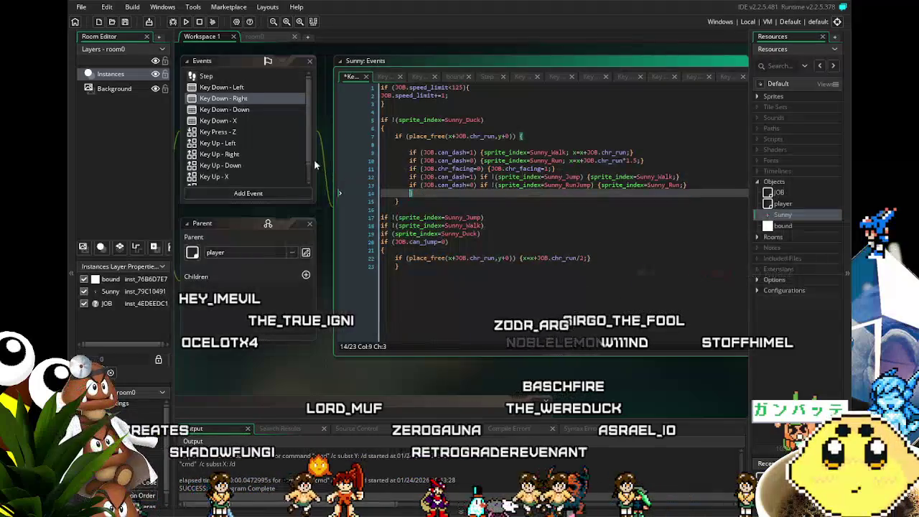
End the Key Down - Right if block with a brace on line 14, then save and build.
click(228, 86)
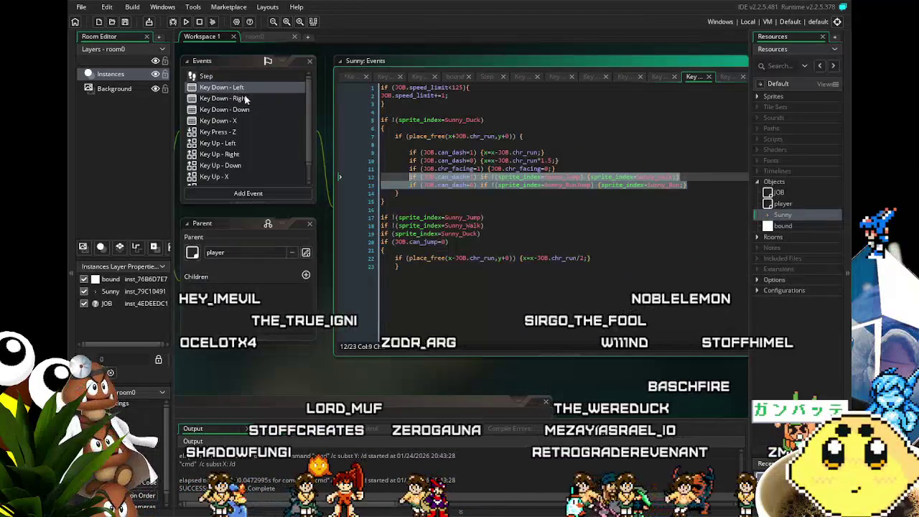
click(246, 101)
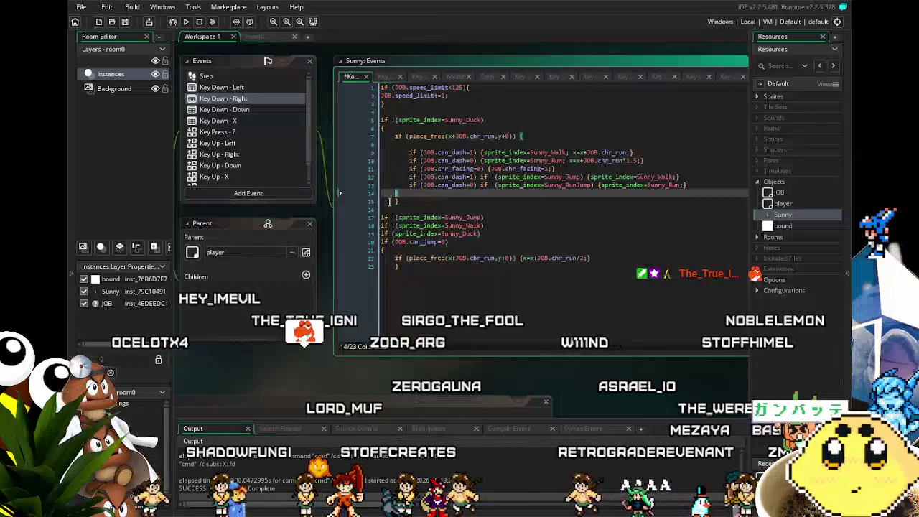
click(228, 87)
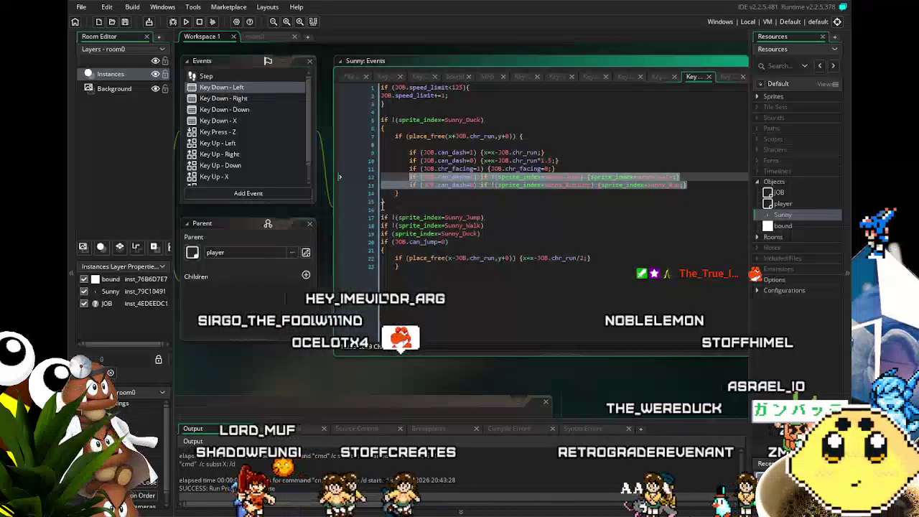
click(382, 203)
click(396, 192)
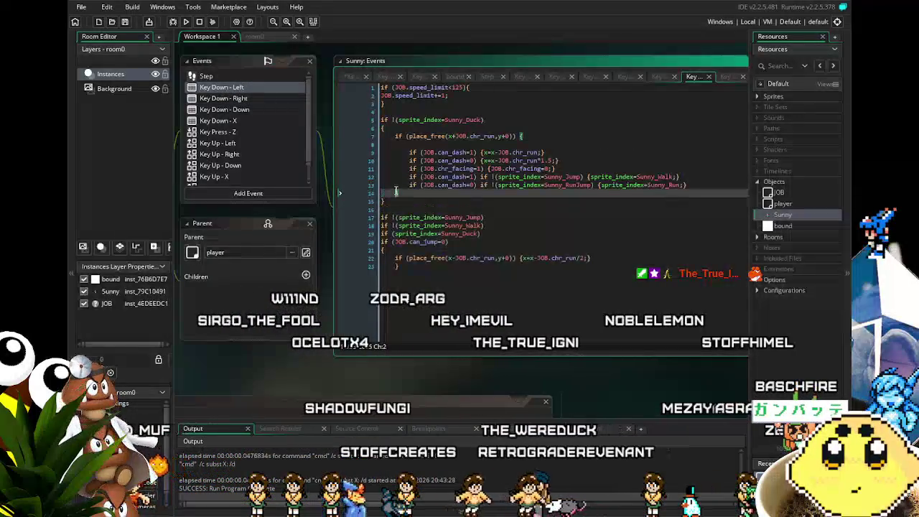
click(224, 99)
click(384, 201)
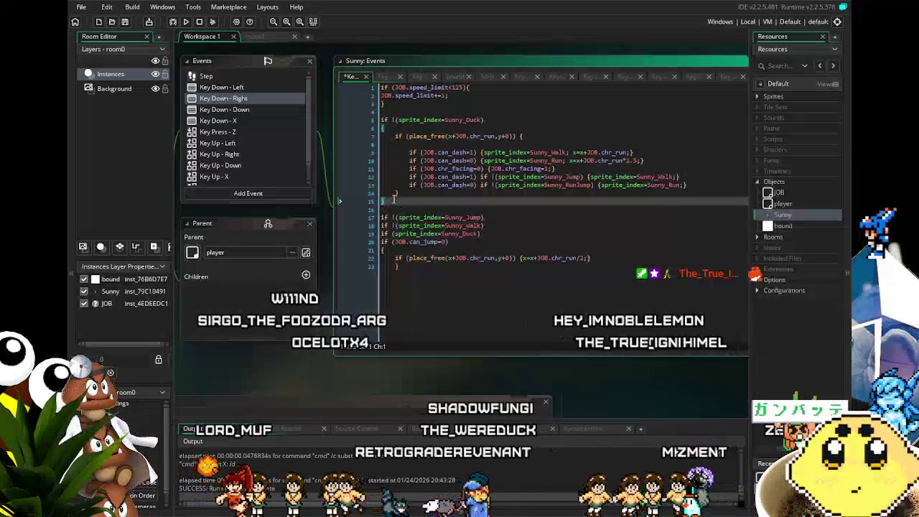
text(})
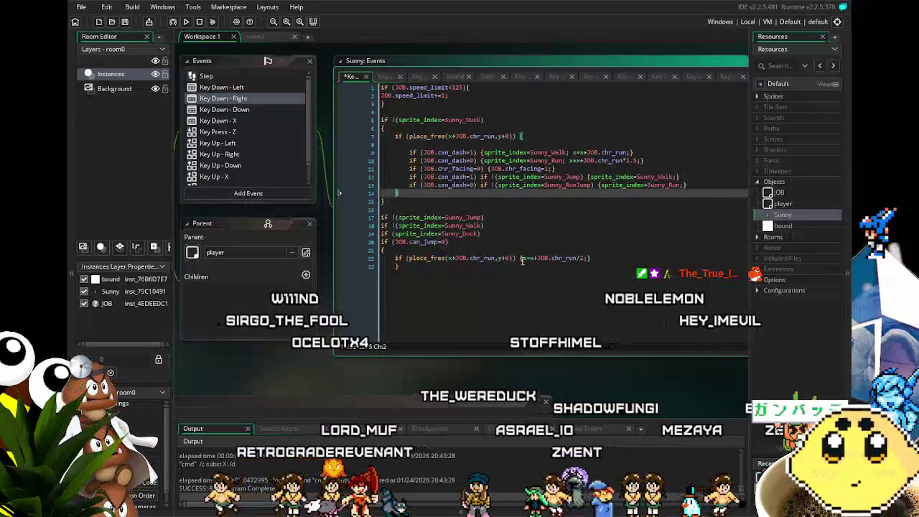
click(521, 259)
key(ctrl+s)
key(F5)
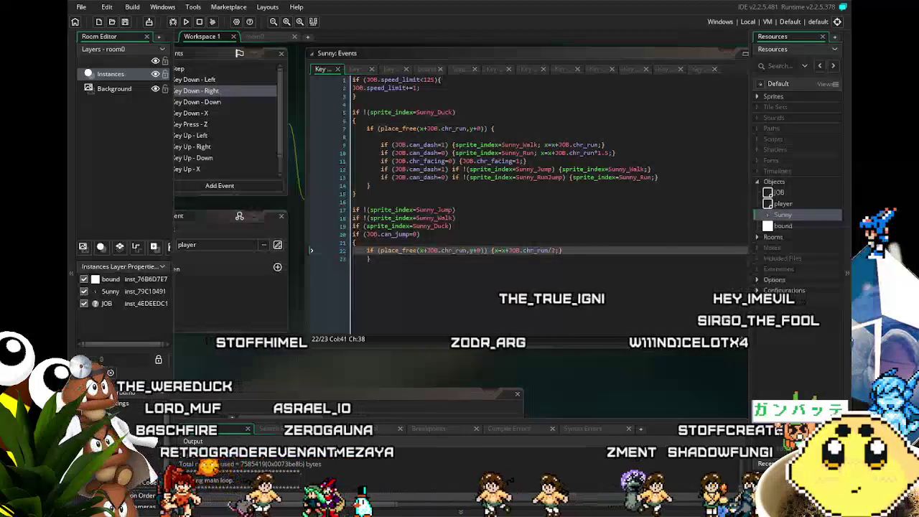
key(Left)
key(Up)
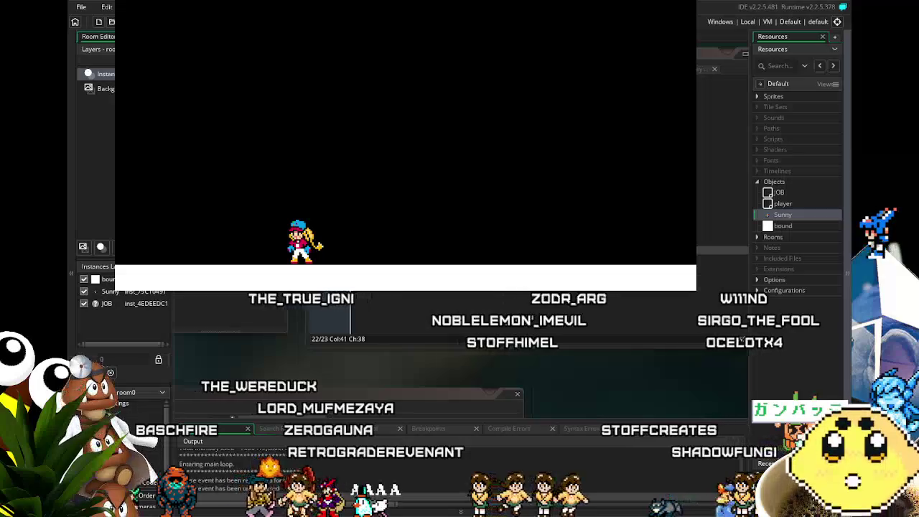
key(Right)
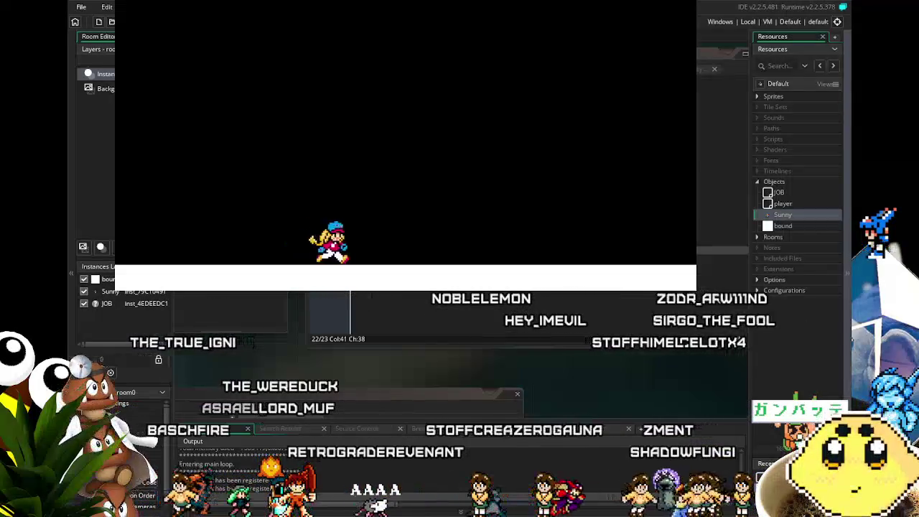
key(Up)
key(Left)
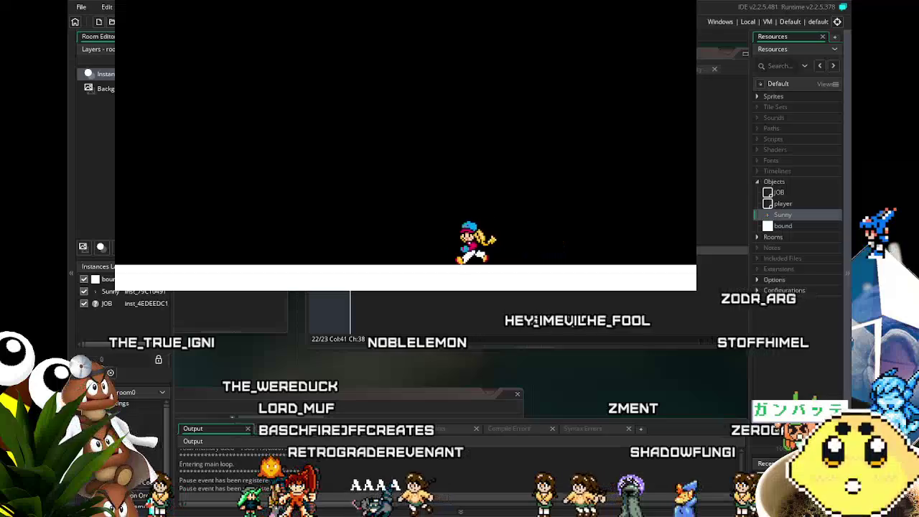
key(Up)
key(Right)
key(Left)
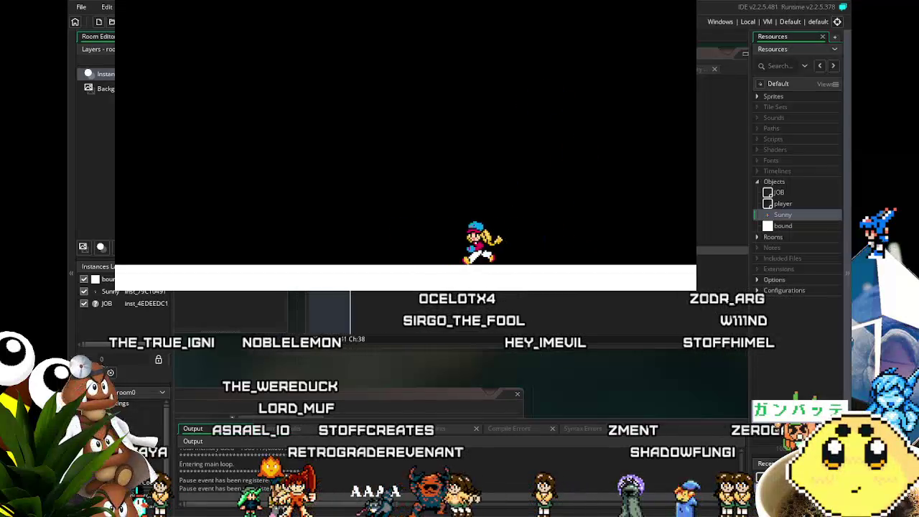
key(Right)
key(Up)
key(Left)
key(Up)
key(Up)
key(Right)
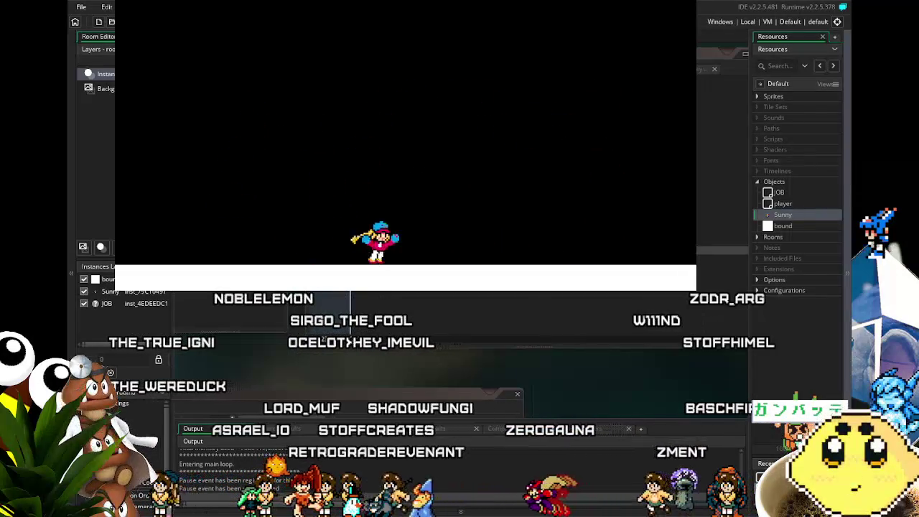
key(Left)
key(Up)
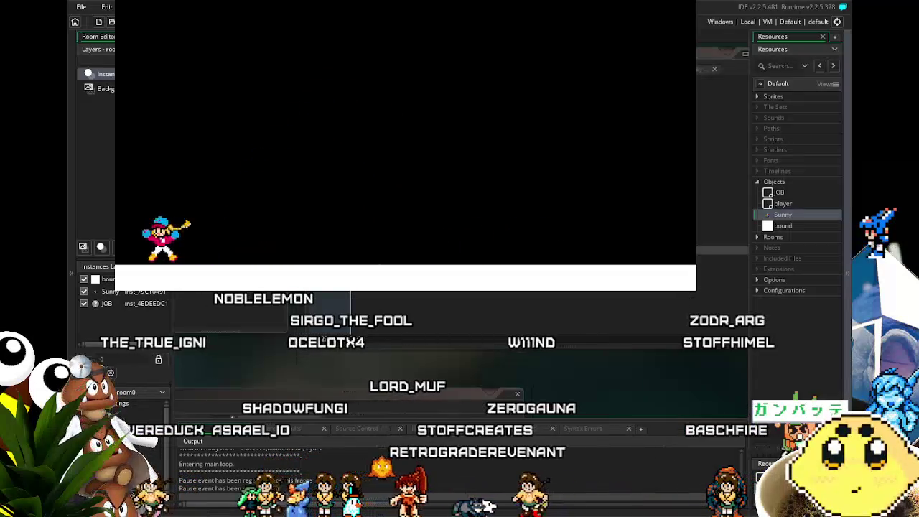
key(Right)
key(Left)
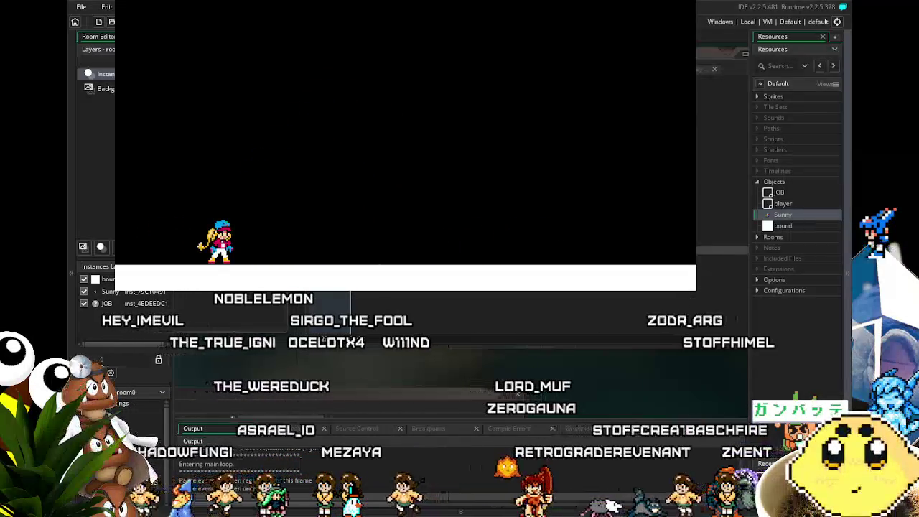
key(Escape)
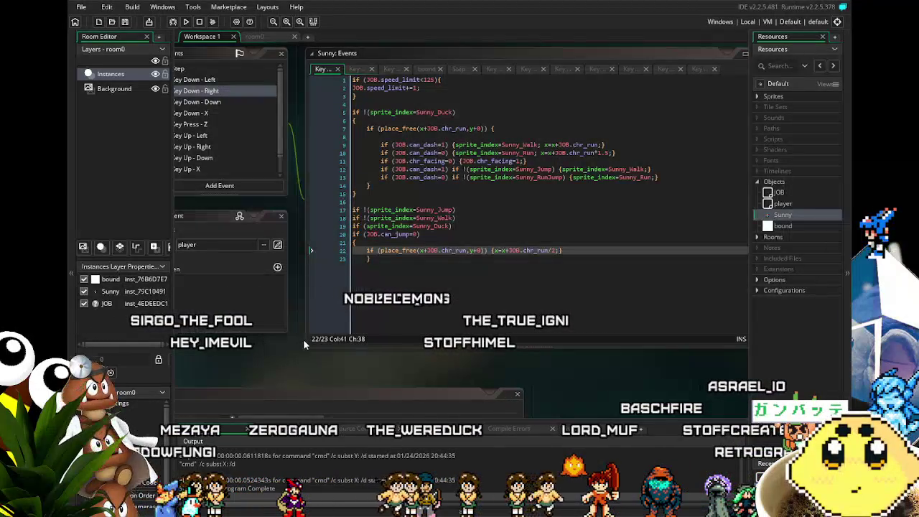
Review the Key Down - Left and Key Down - Right code, then launch the game.
click(207, 80)
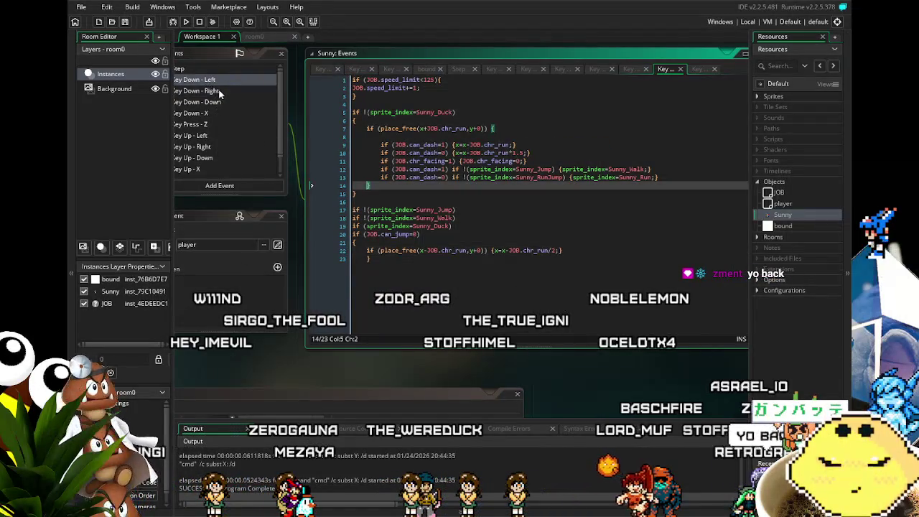
click(221, 92)
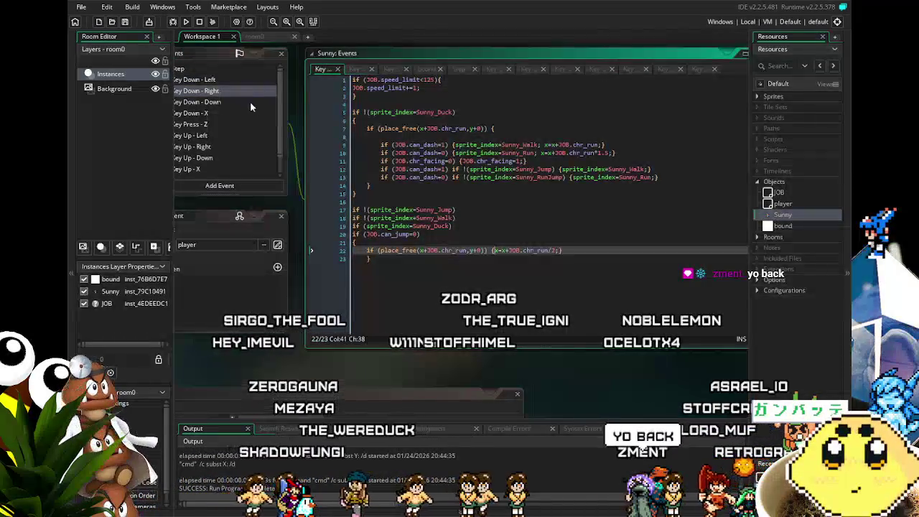
click(204, 80)
key(F5)
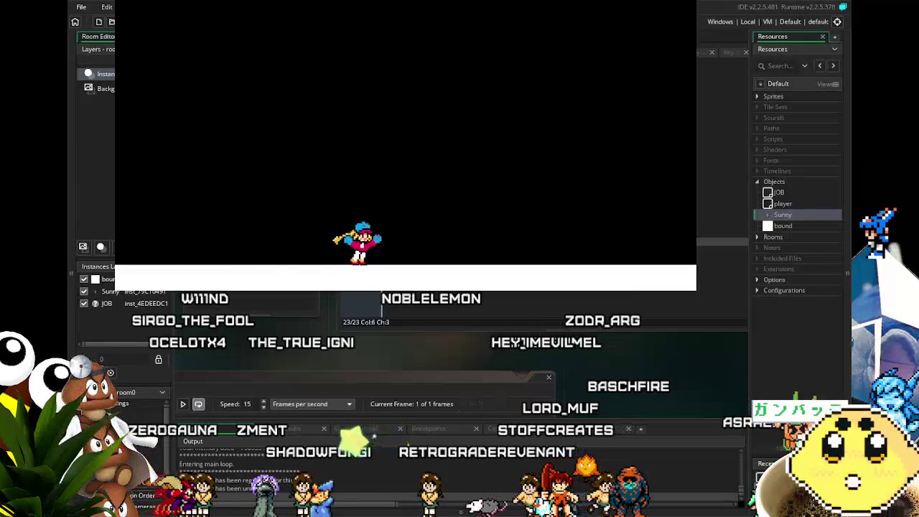
Playtest Sunny running left and right and jumping, then close the game.
key(Left)
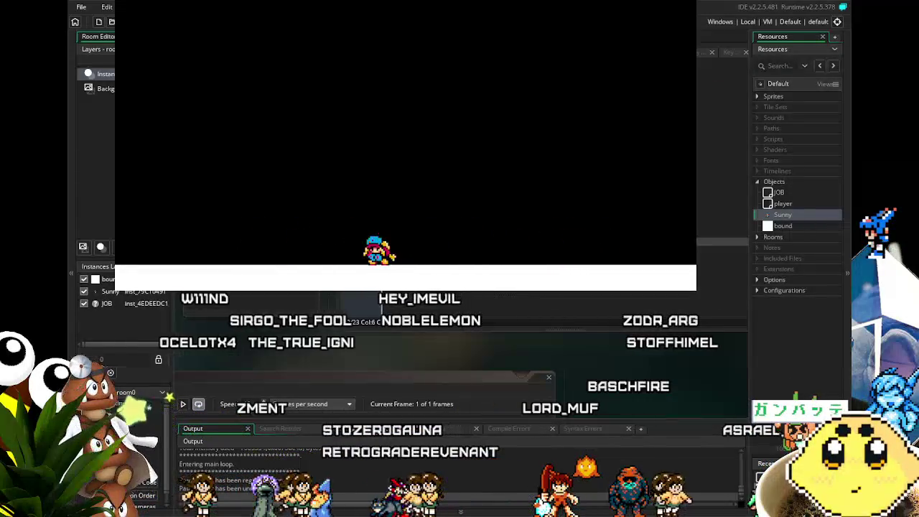
key(Left)
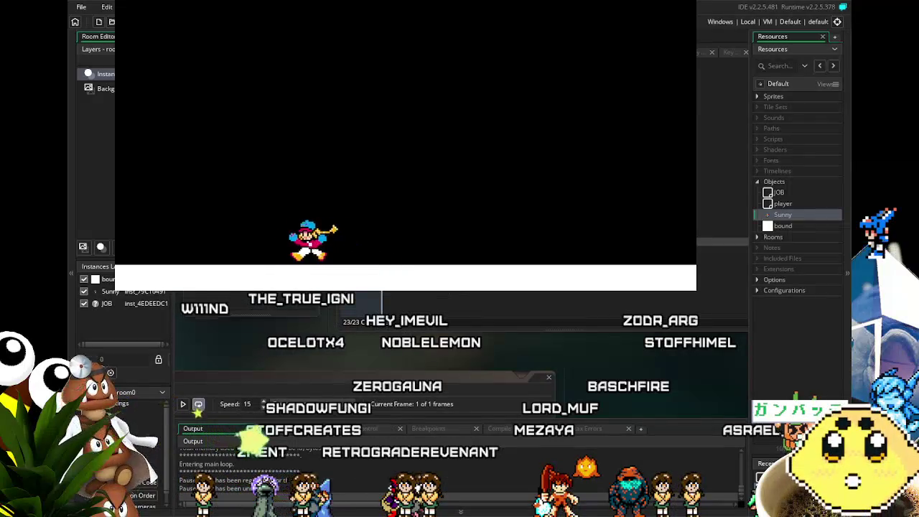
key(Right)
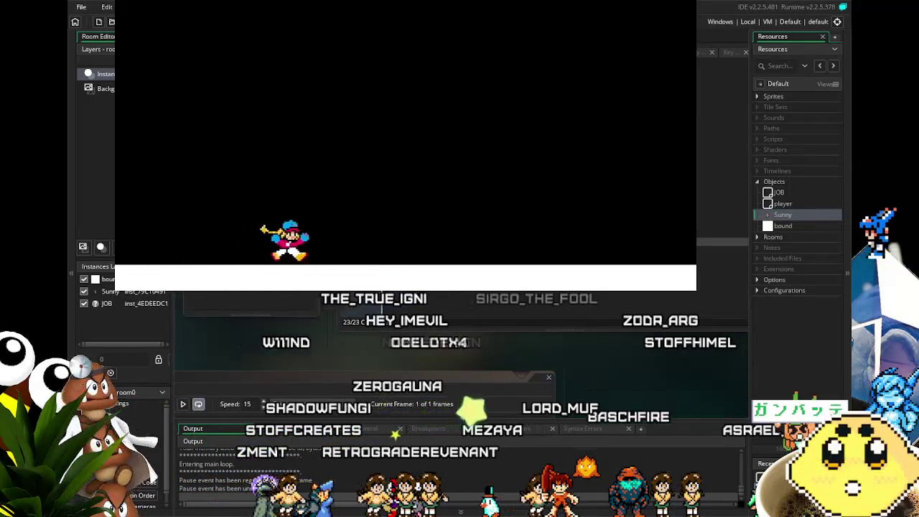
key(Left)
key(space)
key(Left)
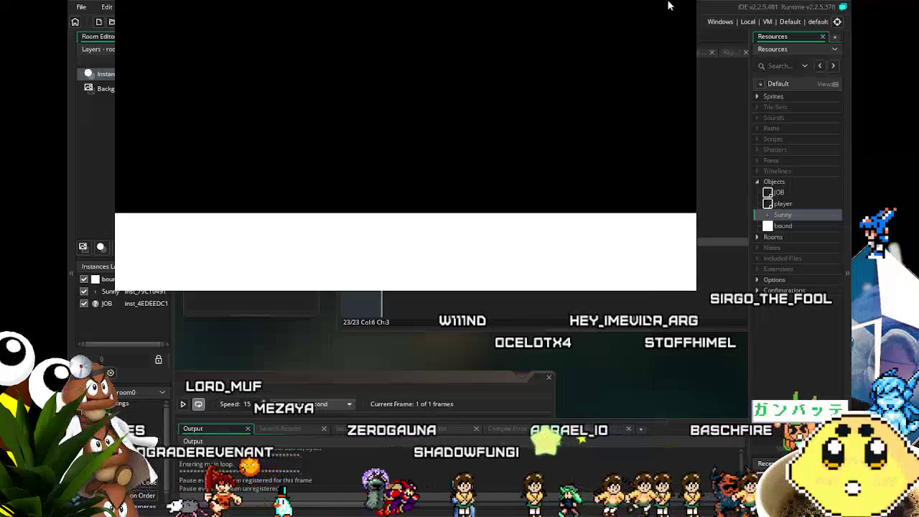
key(Escape)
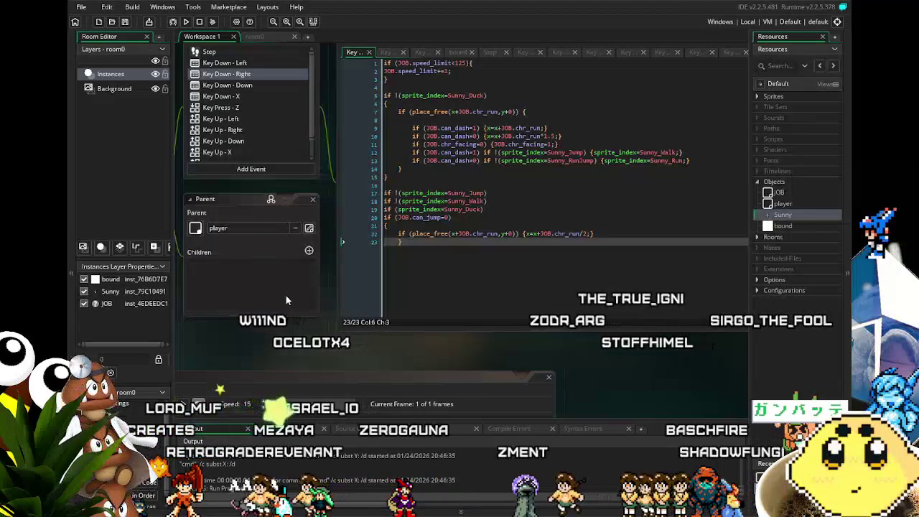
Open Sunny's collision event with the bound object from the Events list.
scroll(309, 216, left, 1)
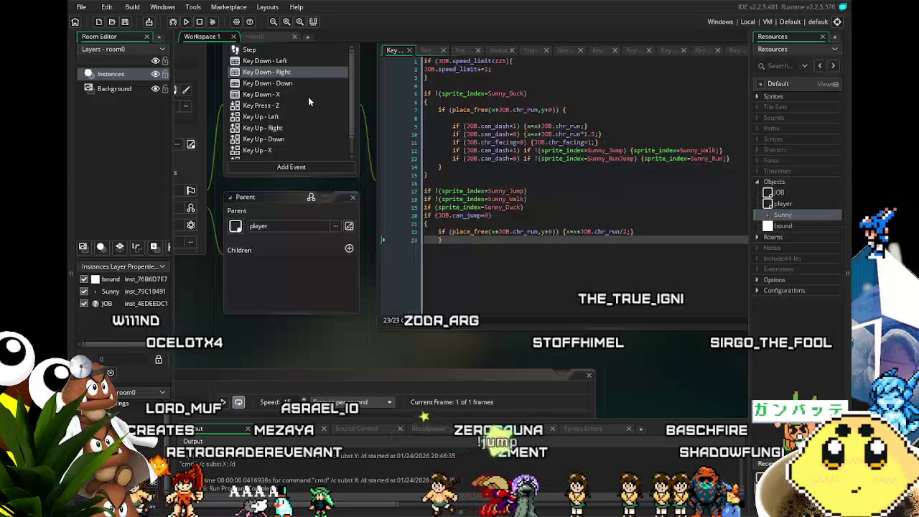
scroll(303, 117, down, 1)
click(287, 152)
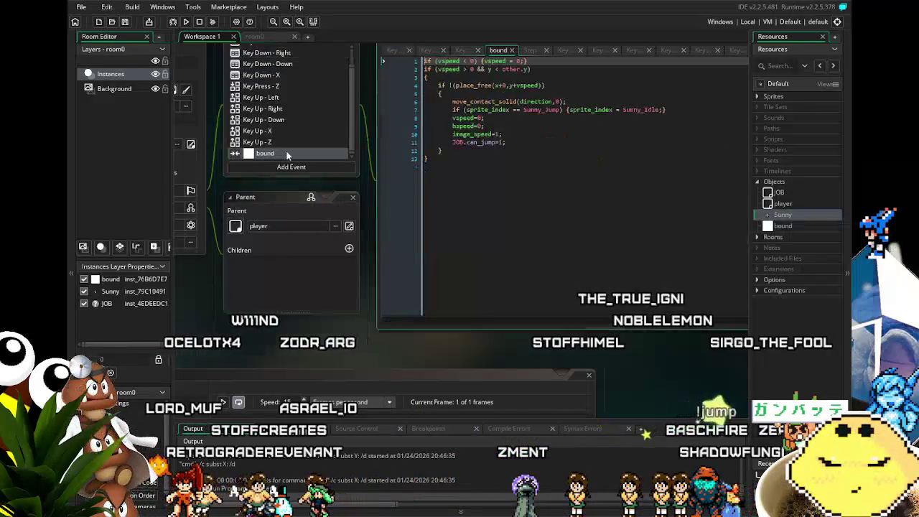
Duplicate line 7's Sunny_Jump landing check and change the copy's sprite name to Sunny_Run.
drag(339, 351, 288, 353)
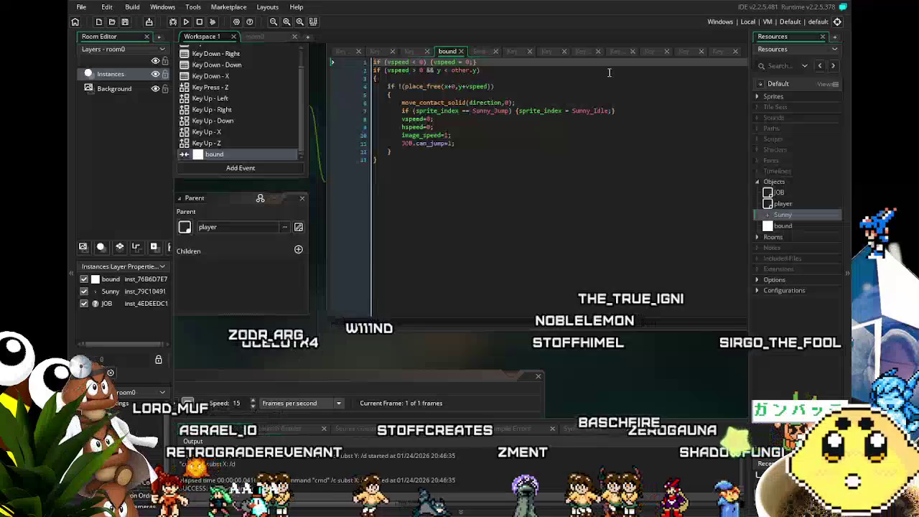
click(476, 119)
shift+click(400, 112)
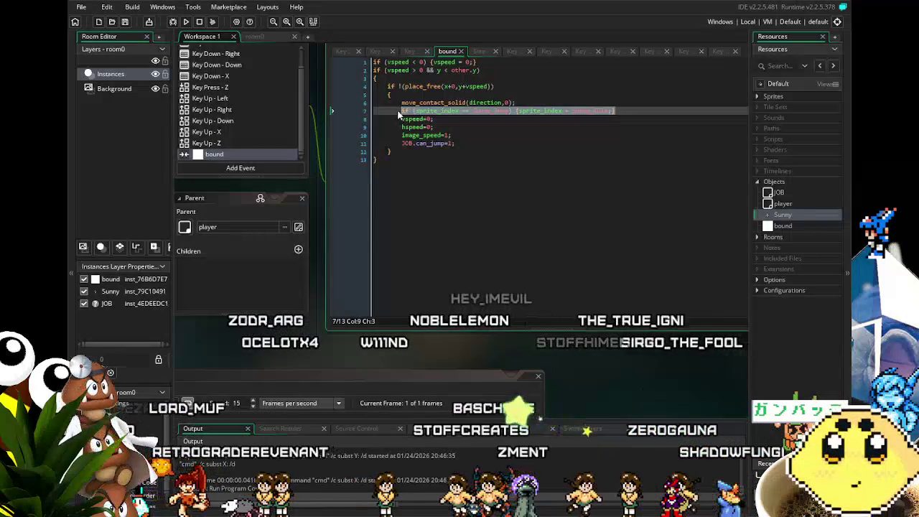
key(ctrl+d)
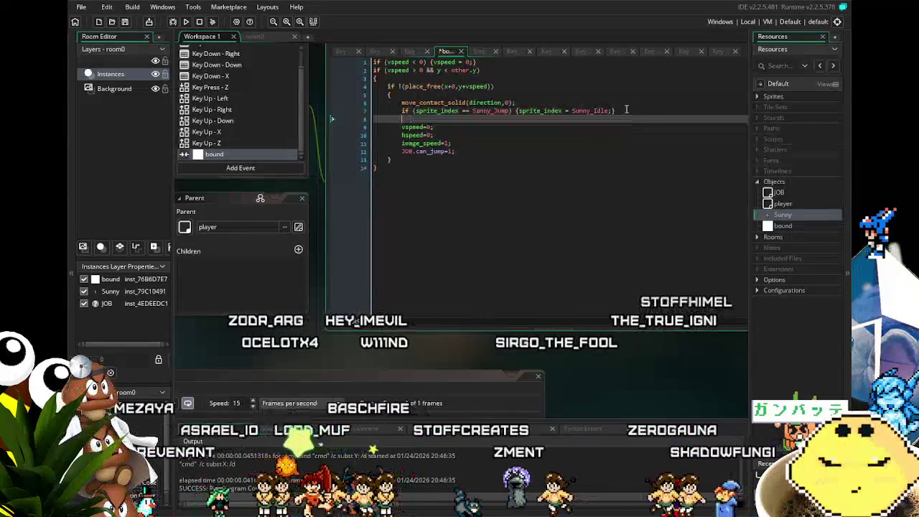
double_click(497, 119)
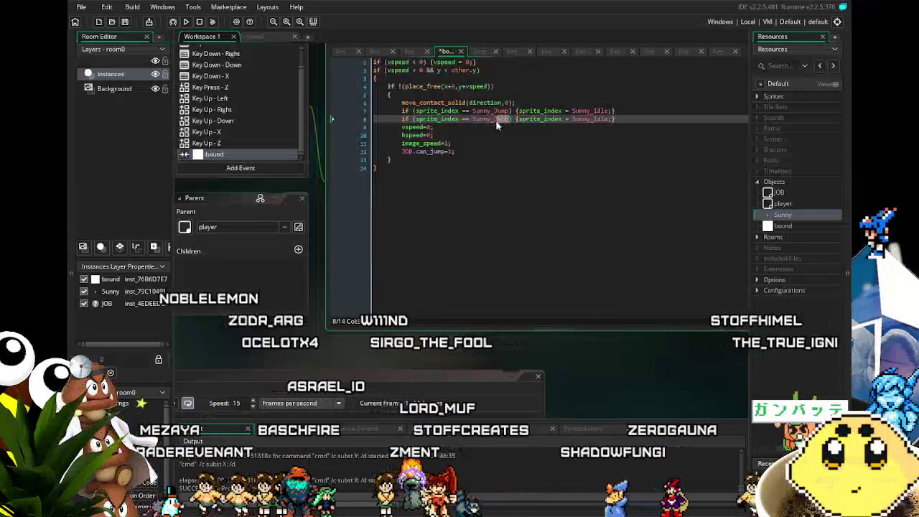
text(Run)
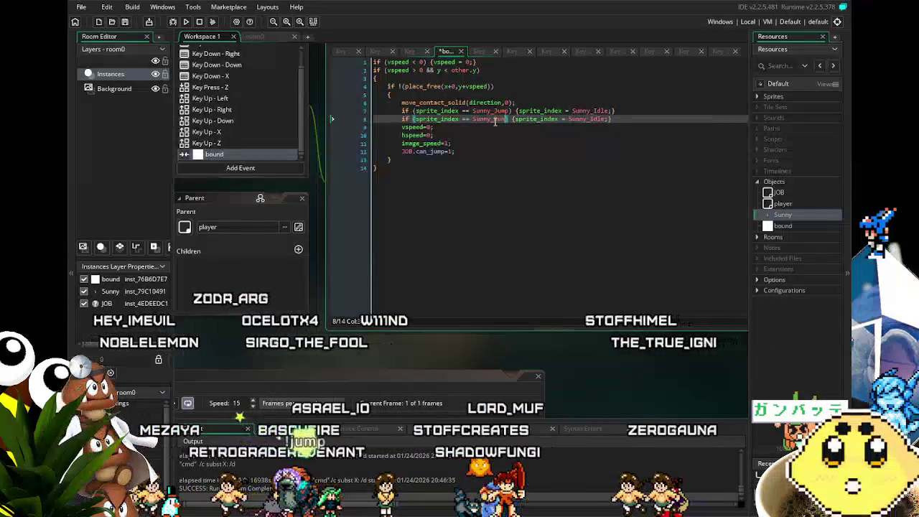
click(457, 262)
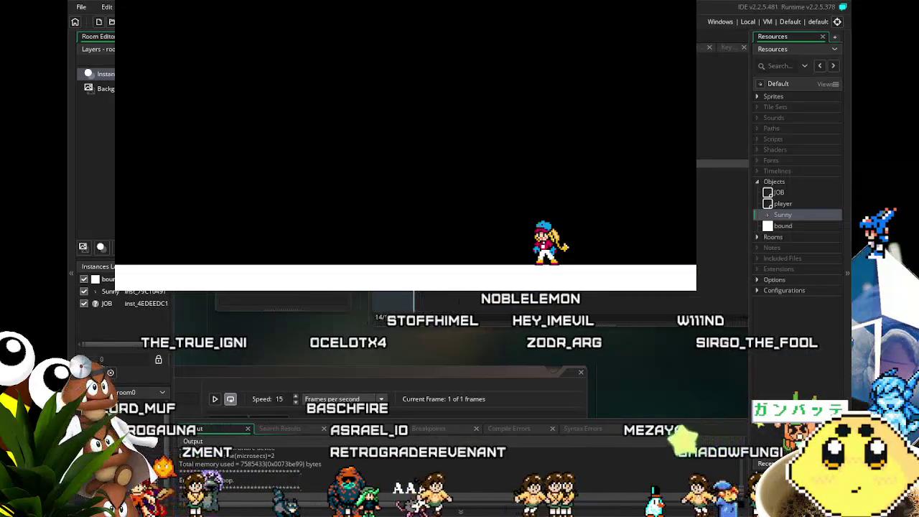
Change line 8's Sunny_Run to Sunny_RunJump, save the collision code and relaunch the game.
key(alt+Tab)
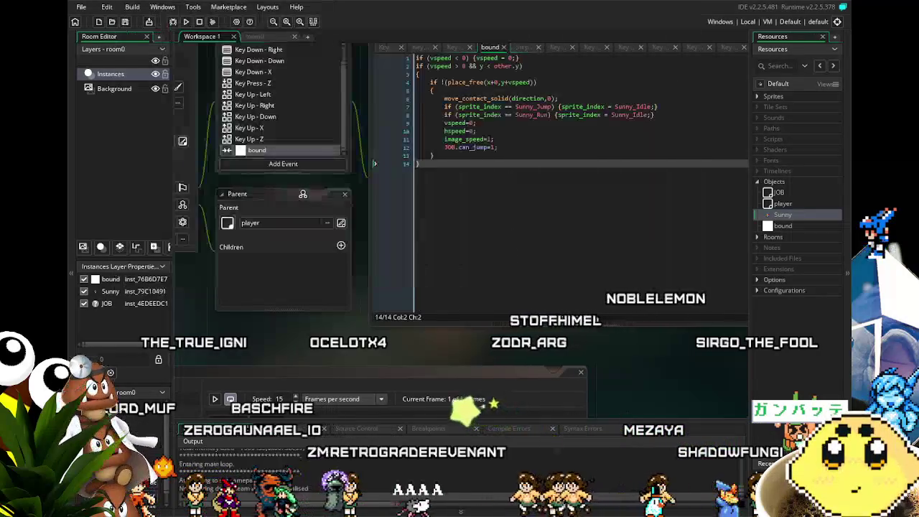
click(548, 115)
text(Jump)
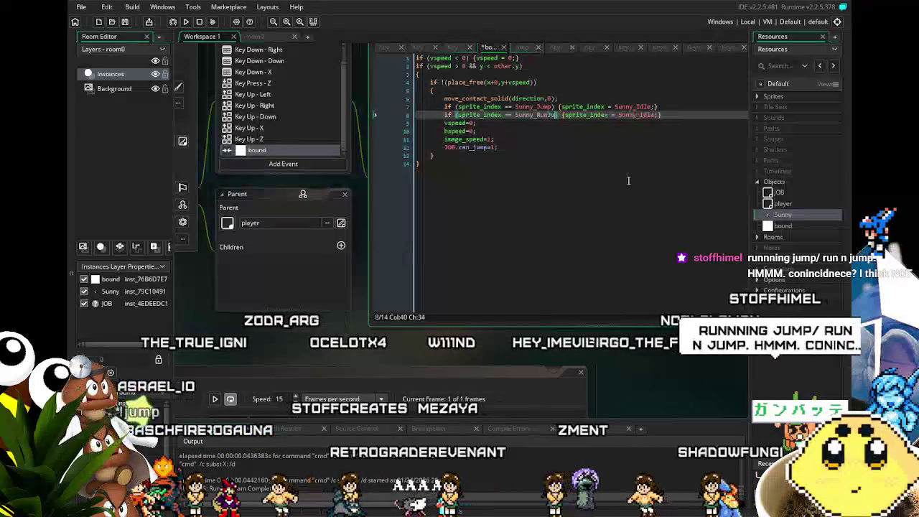
click(615, 216)
key(ctrl+s)
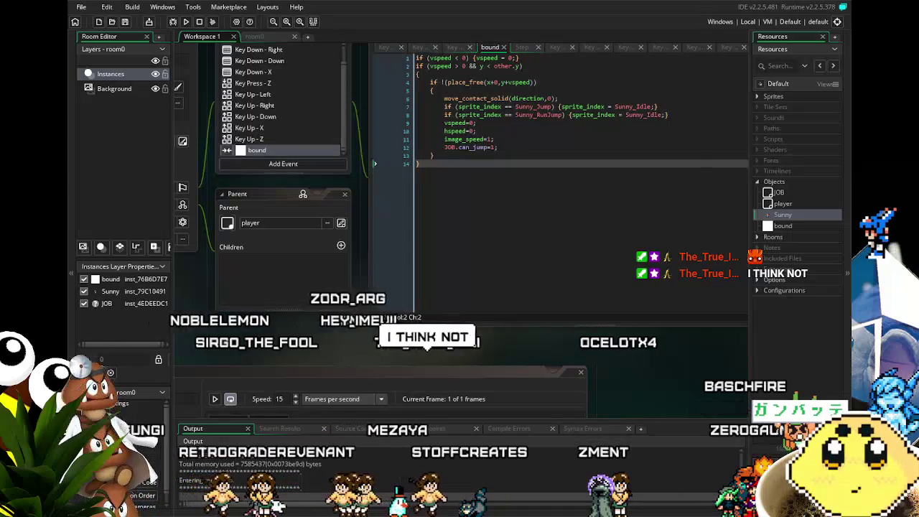
key(Left)
key(z)
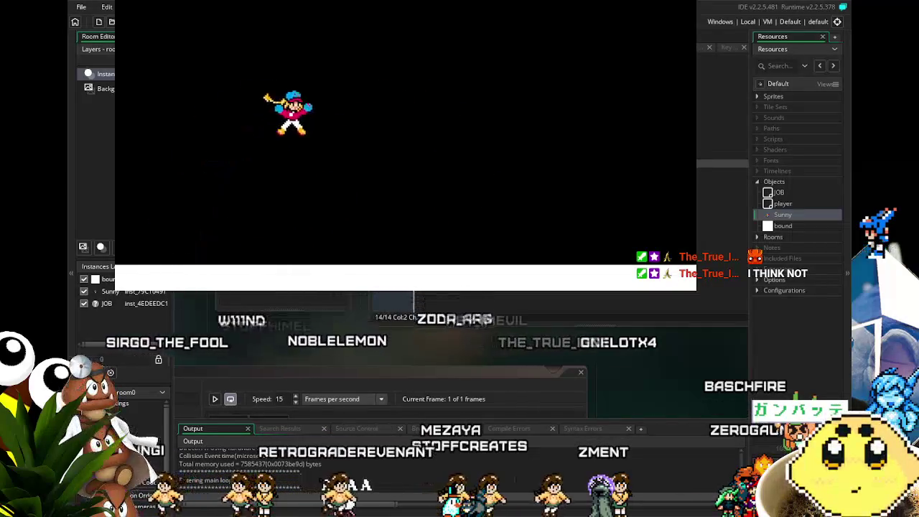
key(Right)
key(Left)
key(Left)
key(Right)
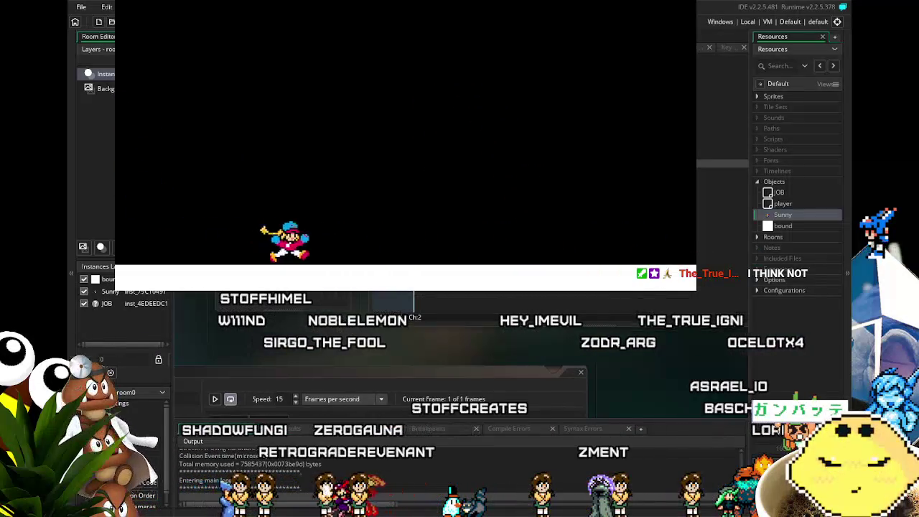
key(Right)
key(z)
key(Left)
key(z)
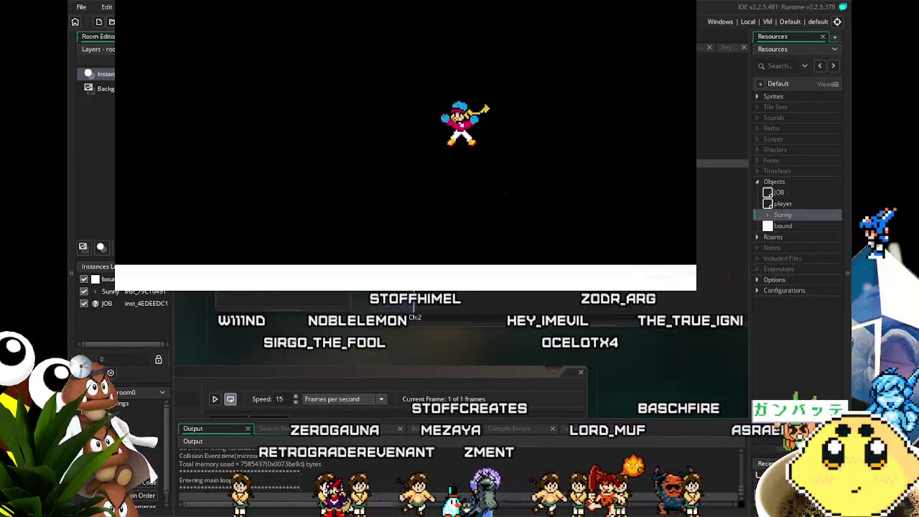
key(Right)
key(z)
key(Left)
key(z)
key(z)
key(Left)
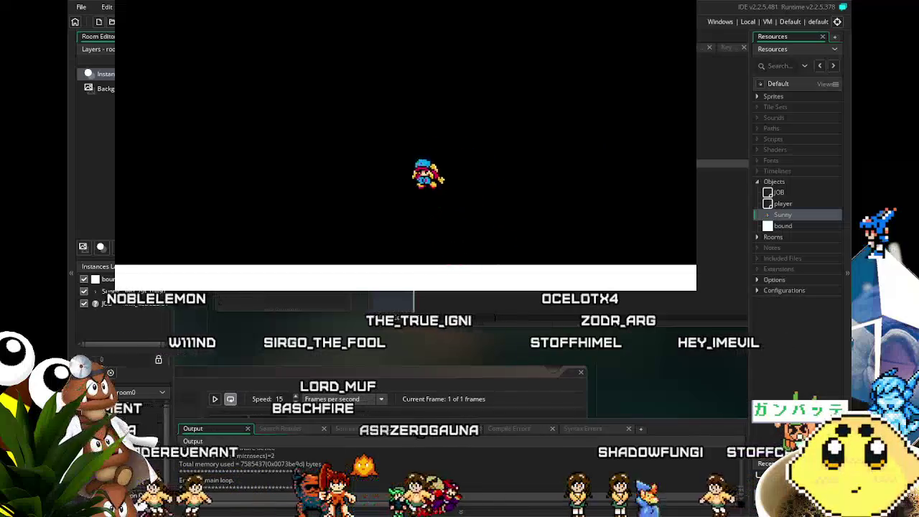
key(Right)
key(Left)
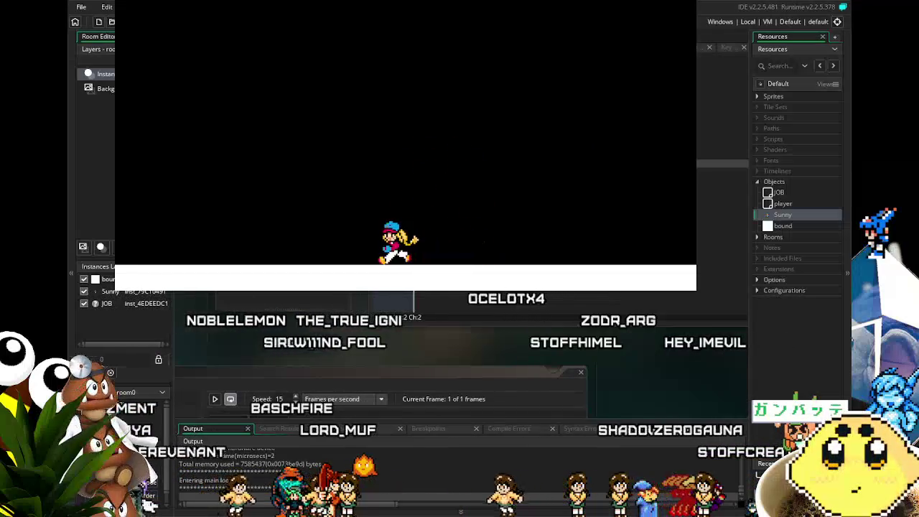
key(Right)
key(Left)
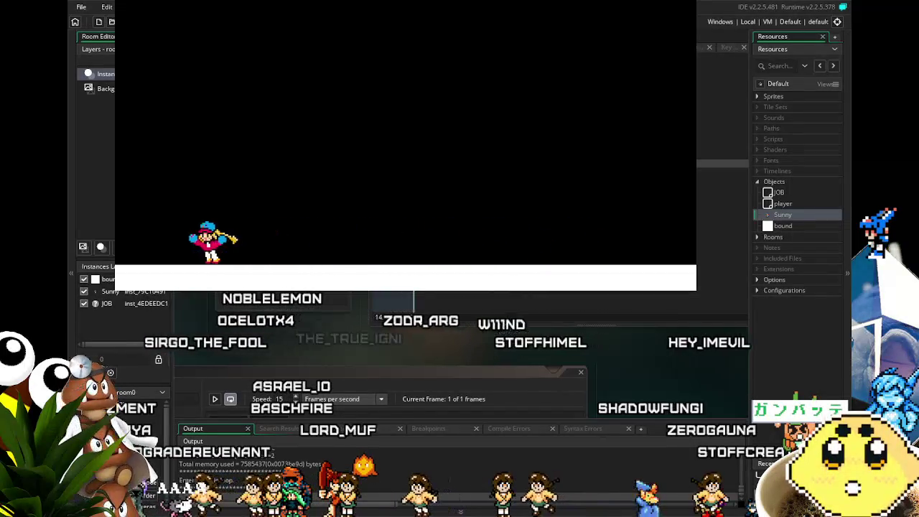
key(Right)
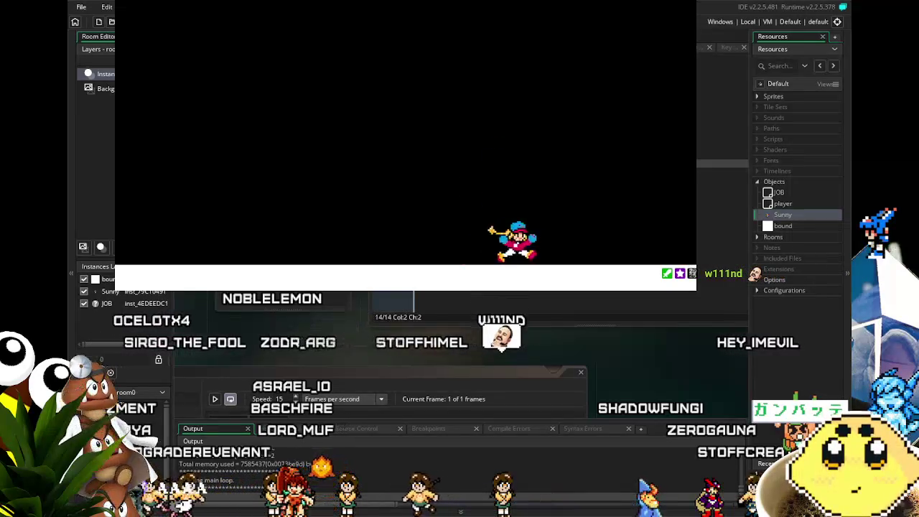
key(Left)
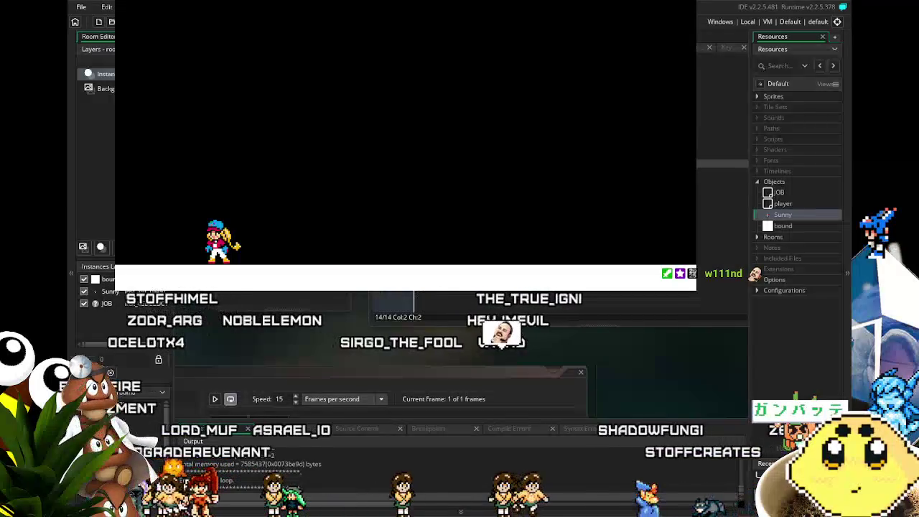
key(Escape)
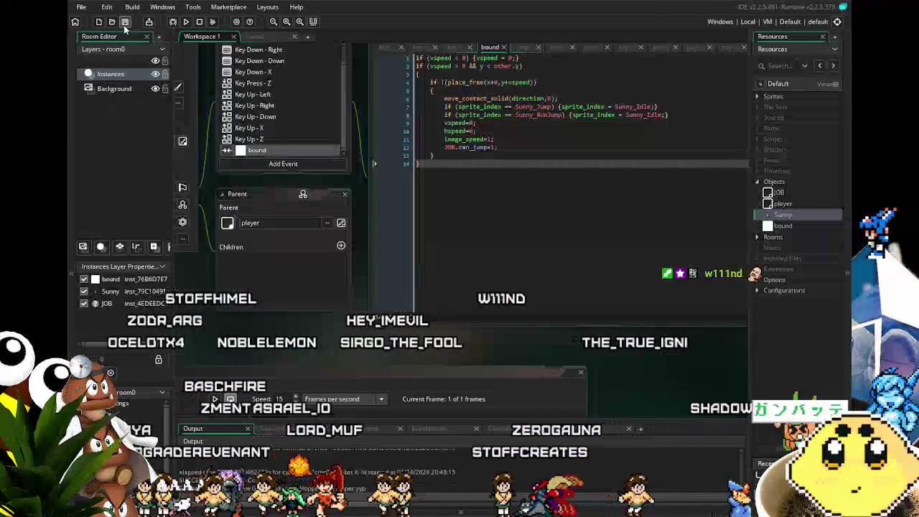
Show Sunny's Step event code and pan the workspace left.
scroll(399, 176, up, 2)
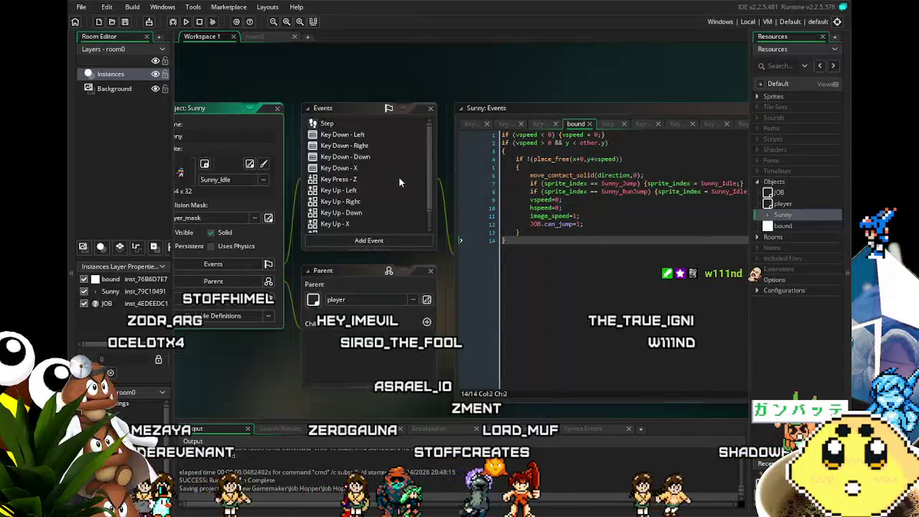
click(363, 126)
click(363, 126)
drag(493, 343, 442, 345)
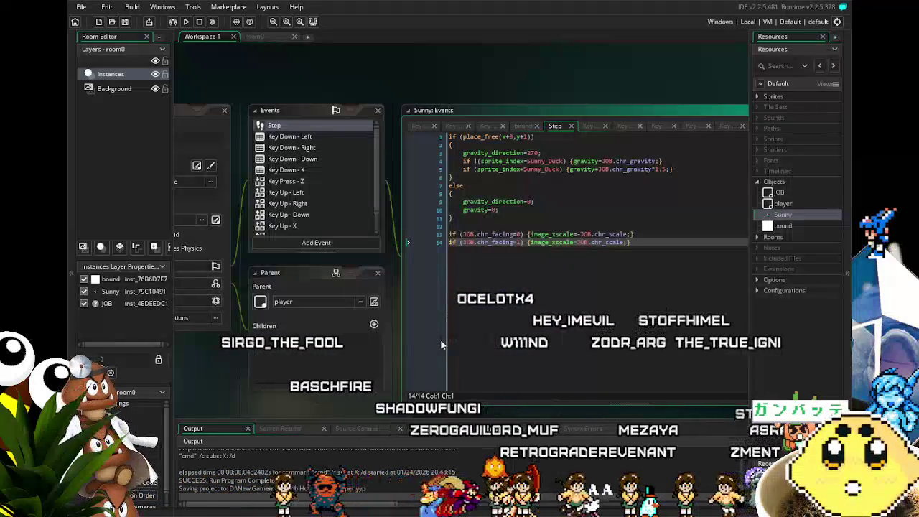
scroll(402, 287, right, 1)
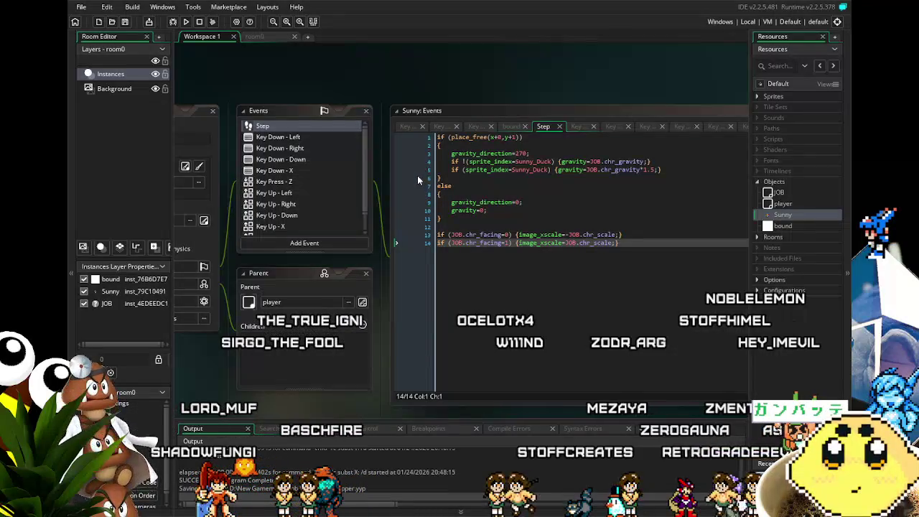
Look through the Key Down - Left, Right, X and Down events, then show Key Up - X.
click(303, 136)
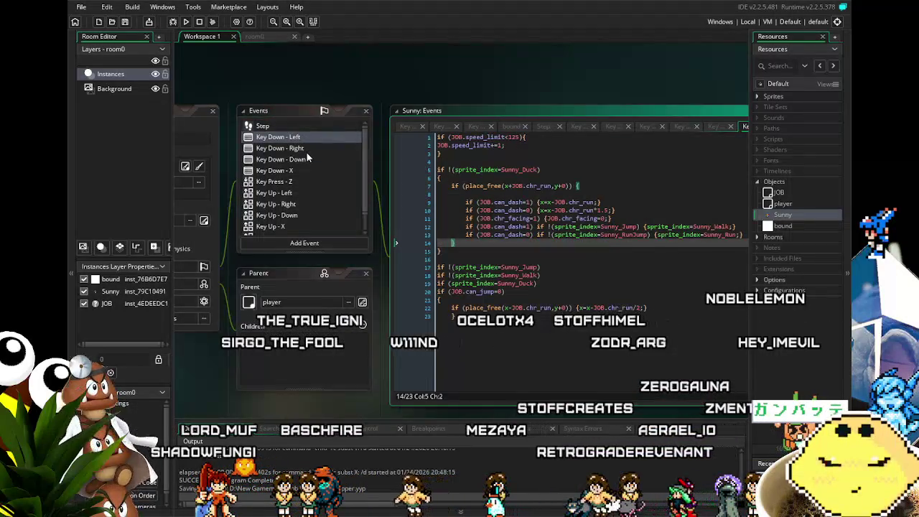
click(307, 150)
click(303, 173)
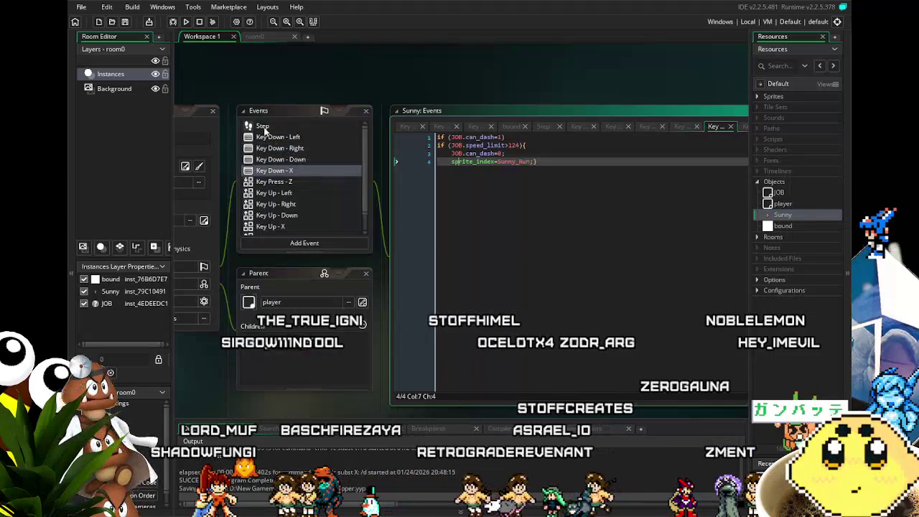
click(263, 128)
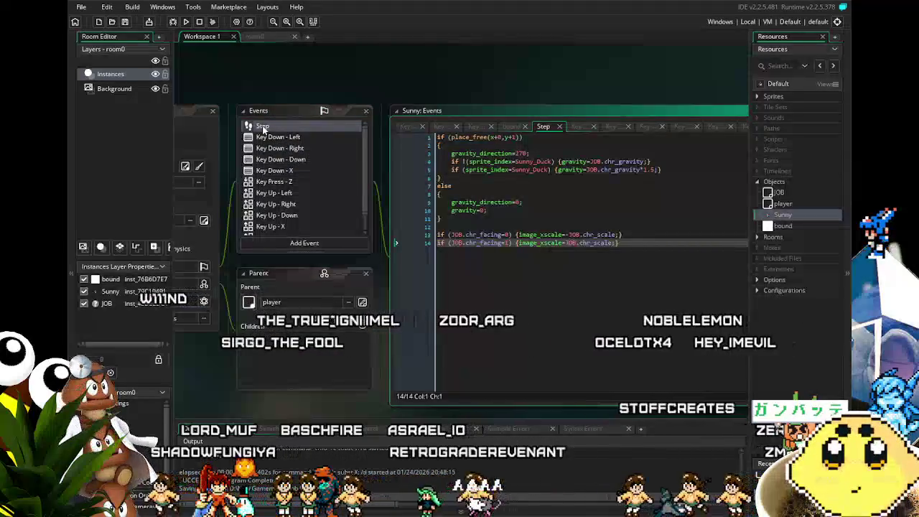
click(297, 160)
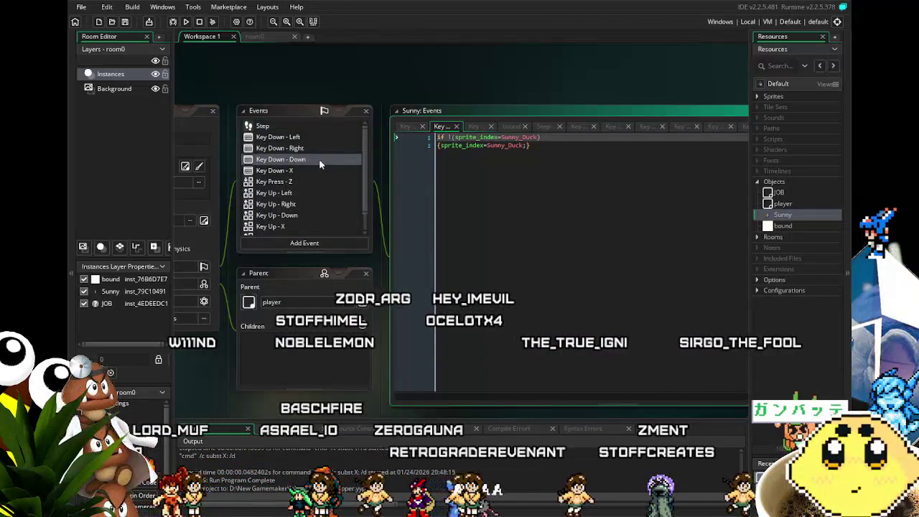
scroll(311, 204, down, 1)
click(312, 208)
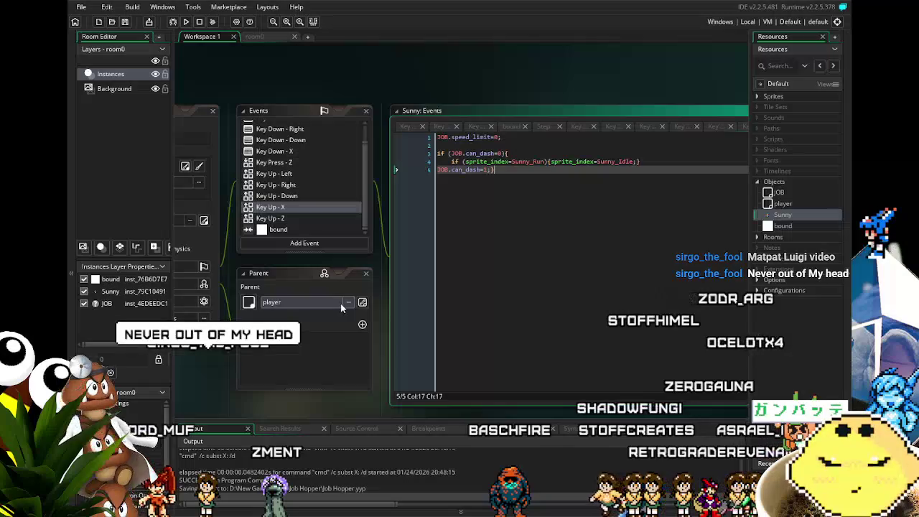
Pan to show the Object: Sunny panel beside the Key Up - X code window.
scroll(213, 396, down, 2)
drag(241, 382, 291, 391)
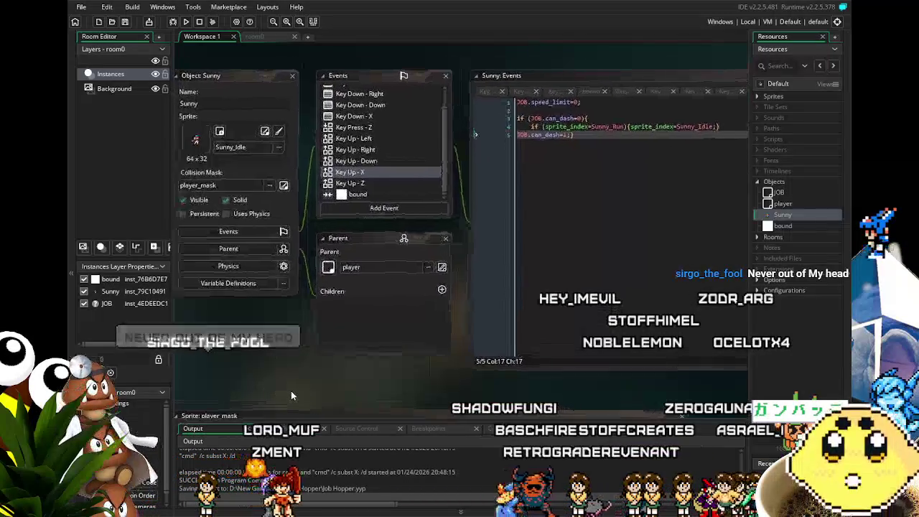
scroll(290, 386, up, 3)
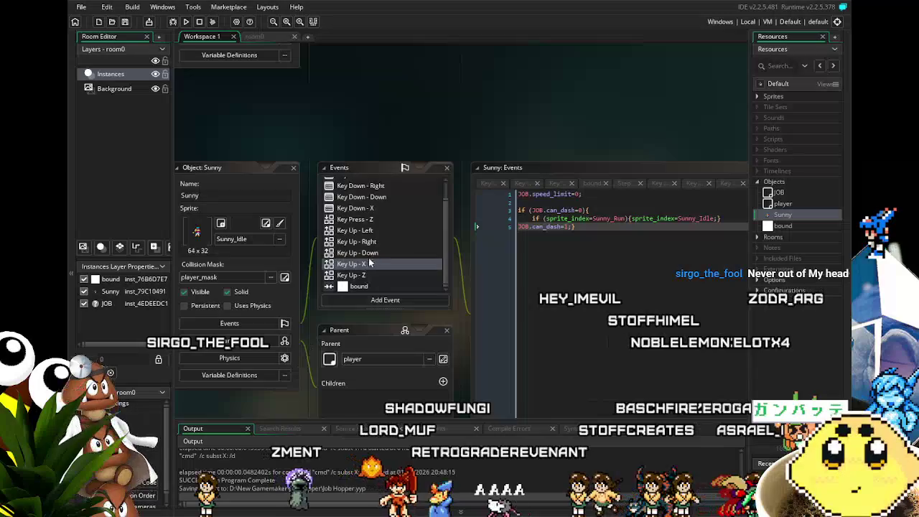
scroll(340, 331, down, 3)
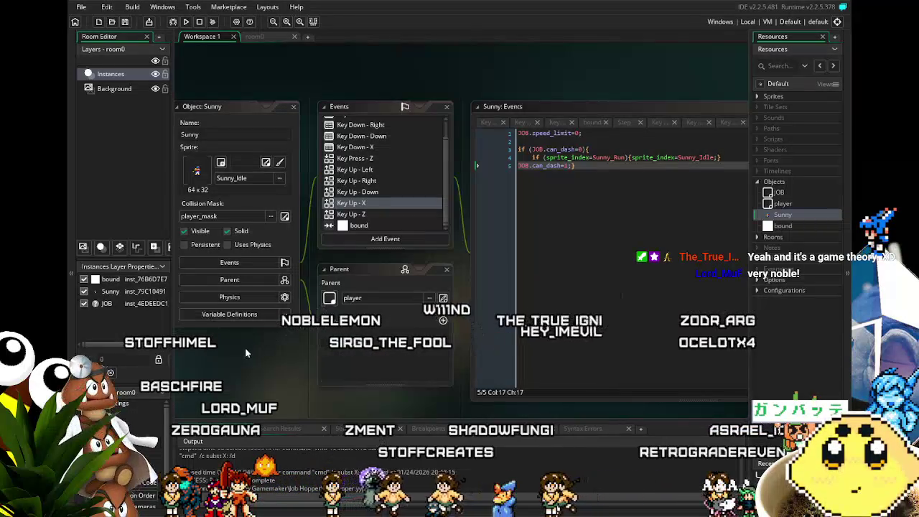
drag(249, 395, 283, 396)
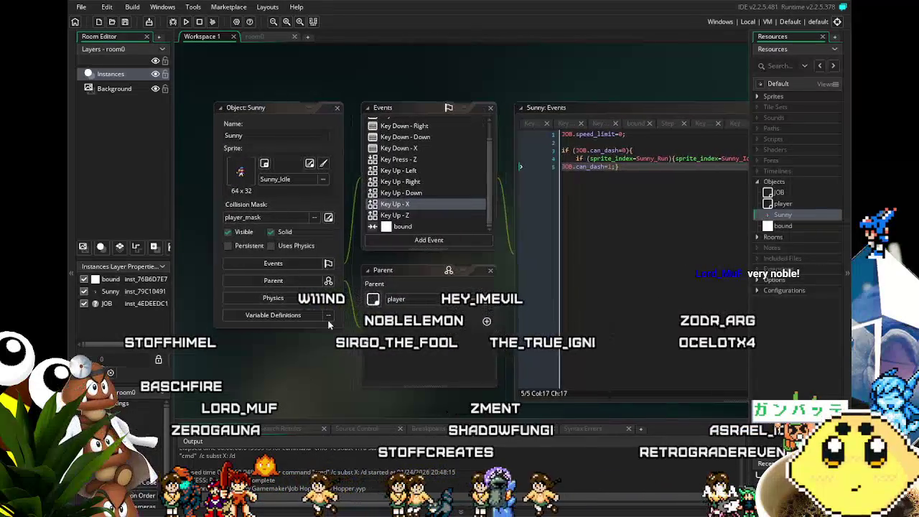
click(531, 216)
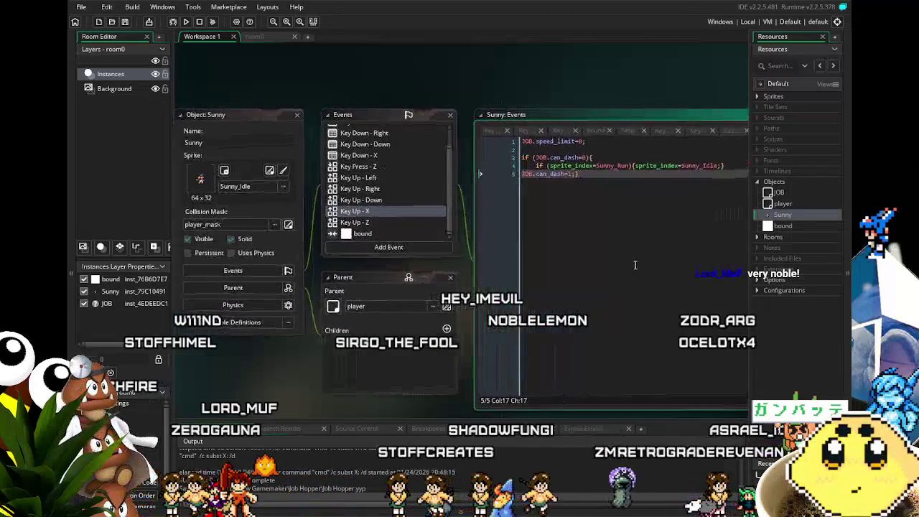